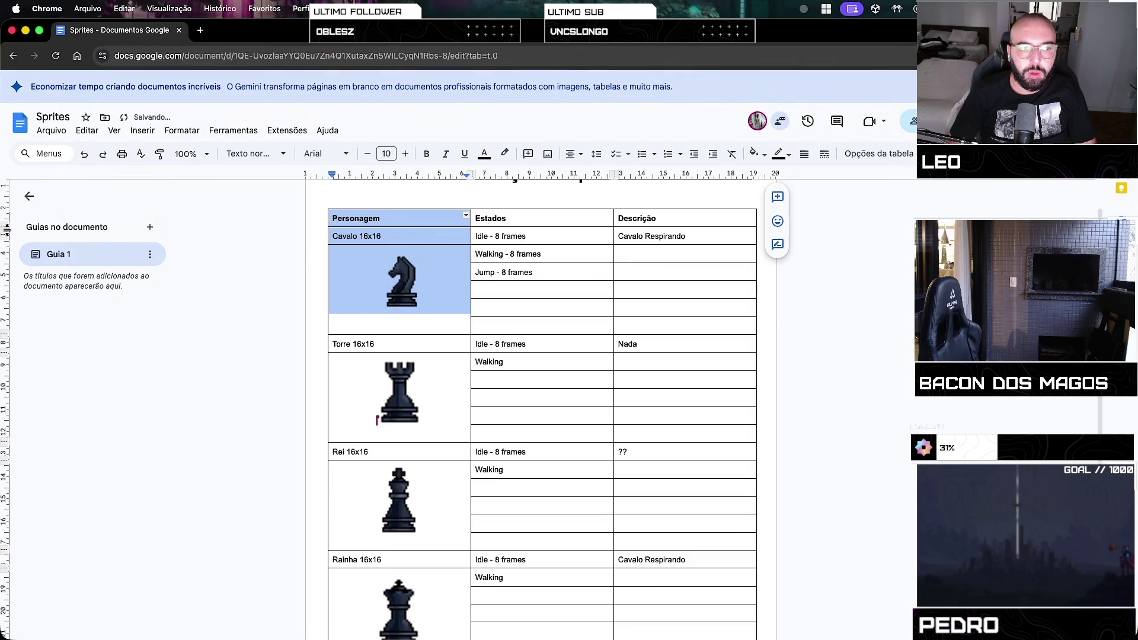
# Select the knight sprite image, then the rook image, then deselect it
pyautogui.click(400, 284)
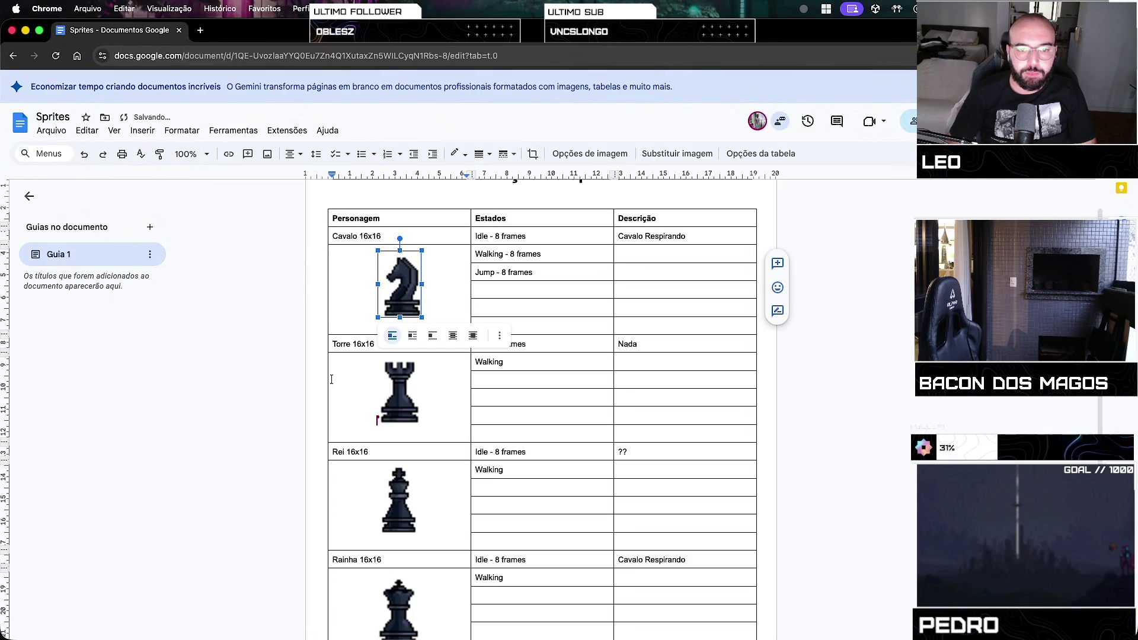
pyautogui.click(400, 389)
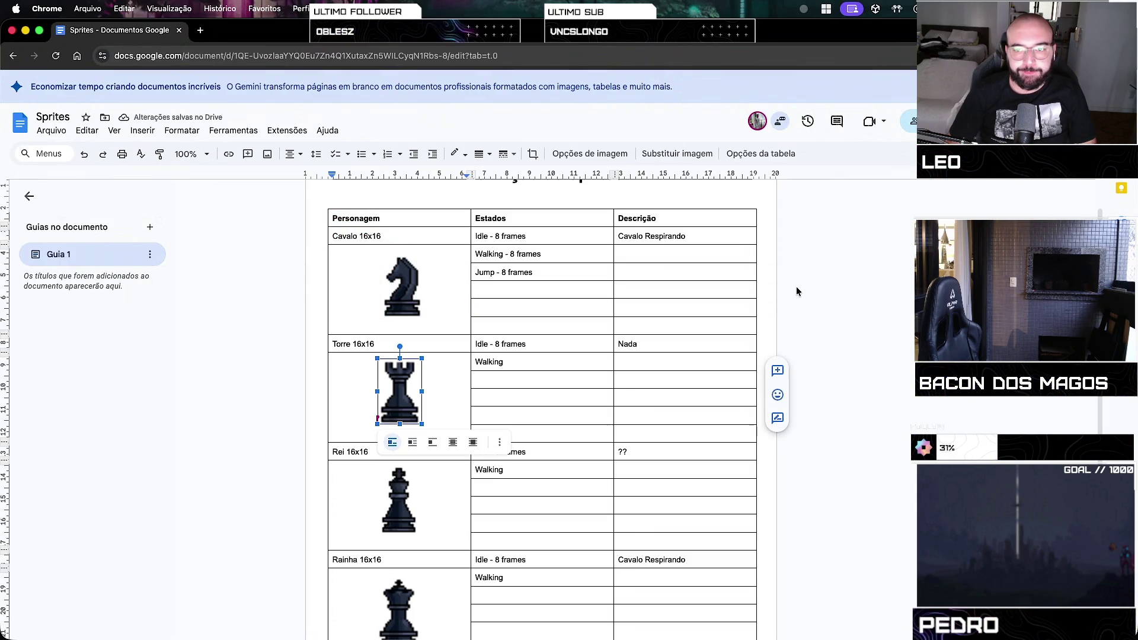
pyautogui.scroll(-3, 795, 287)
pyautogui.click(586, 500)
pyautogui.scroll(4, 584, 492)
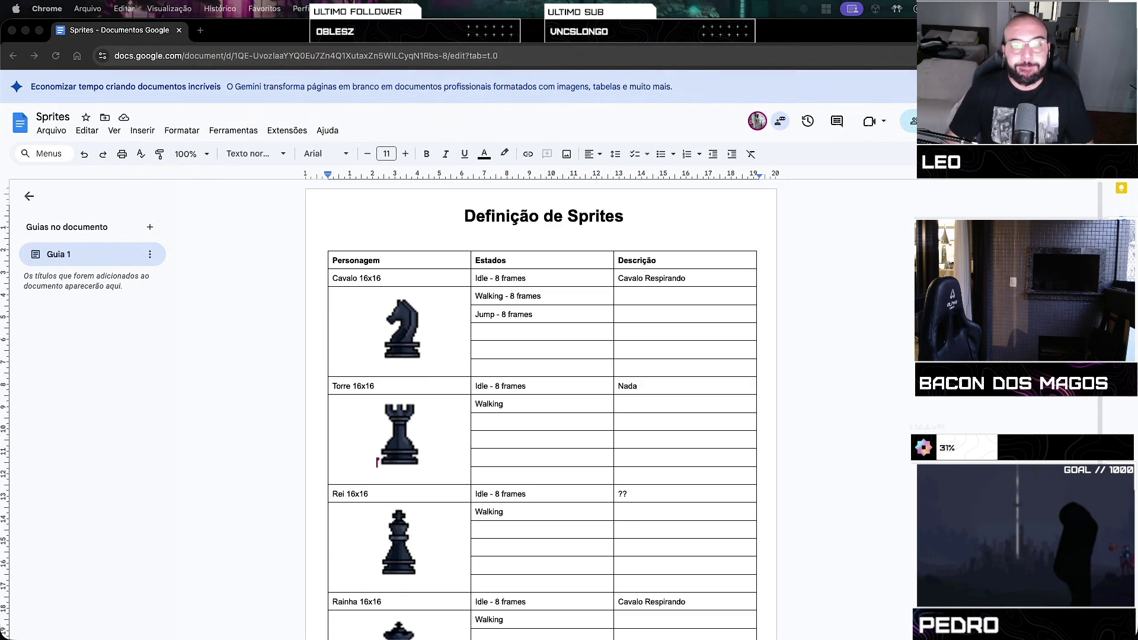
# Copy the Rainha 16x16 rows and paste them into a new row below the queen block
pyautogui.scroll(-5, 471, 367)
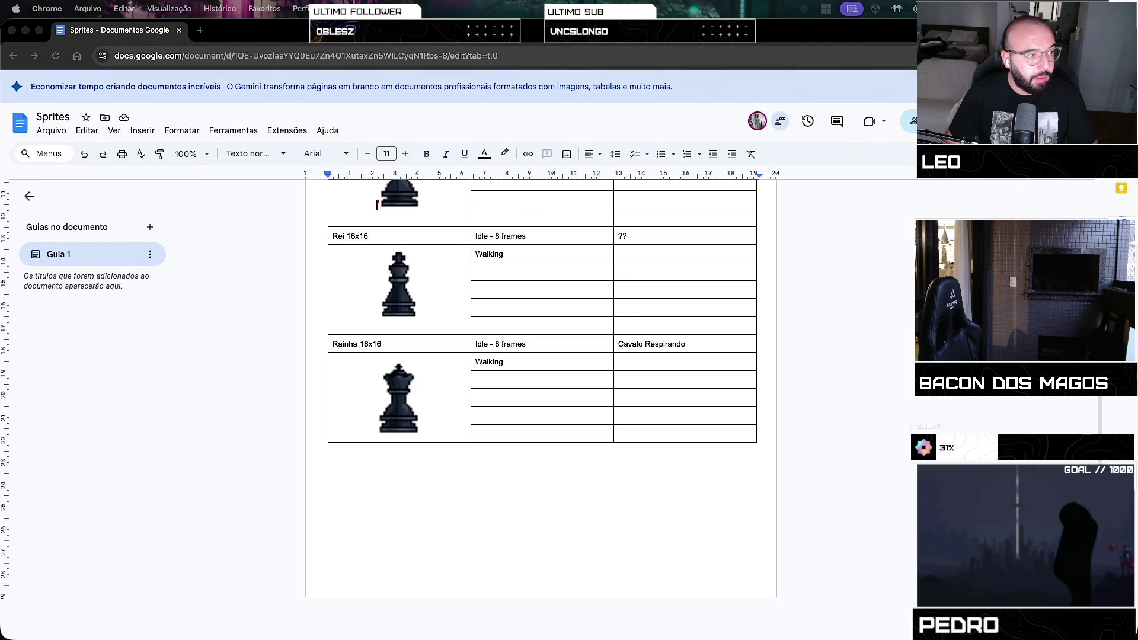
pyautogui.click(408, 422)
pyautogui.click(457, 420)
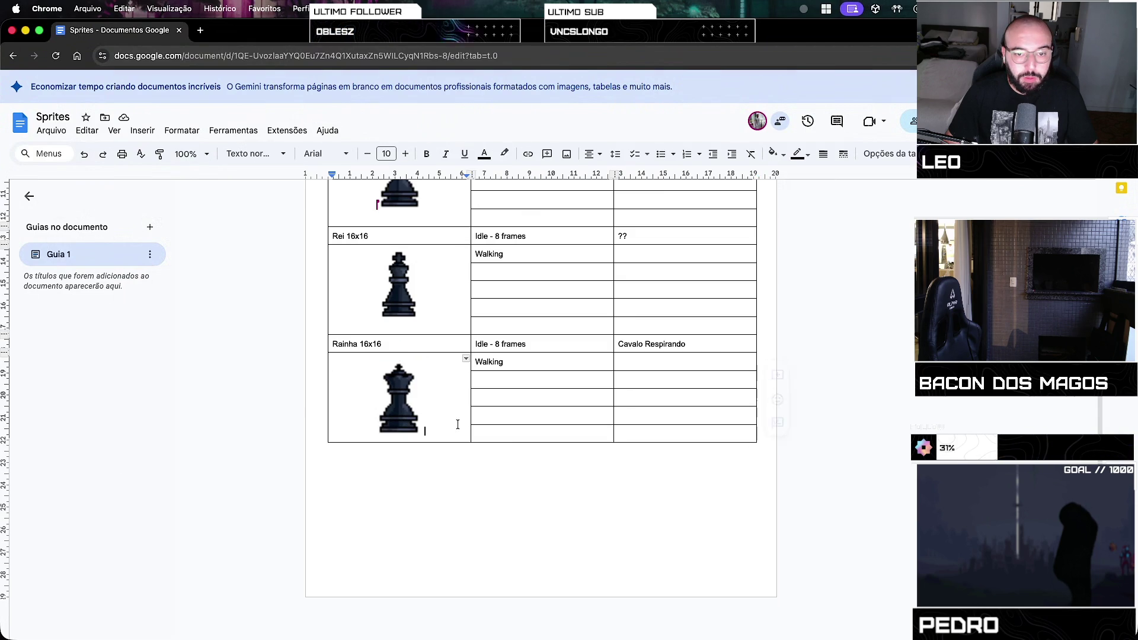
pyautogui.moveTo(395, 344)
pyautogui.mouseDown()
pyautogui.moveTo(660, 393)
pyautogui.moveTo(695, 437)
pyautogui.mouseUp()
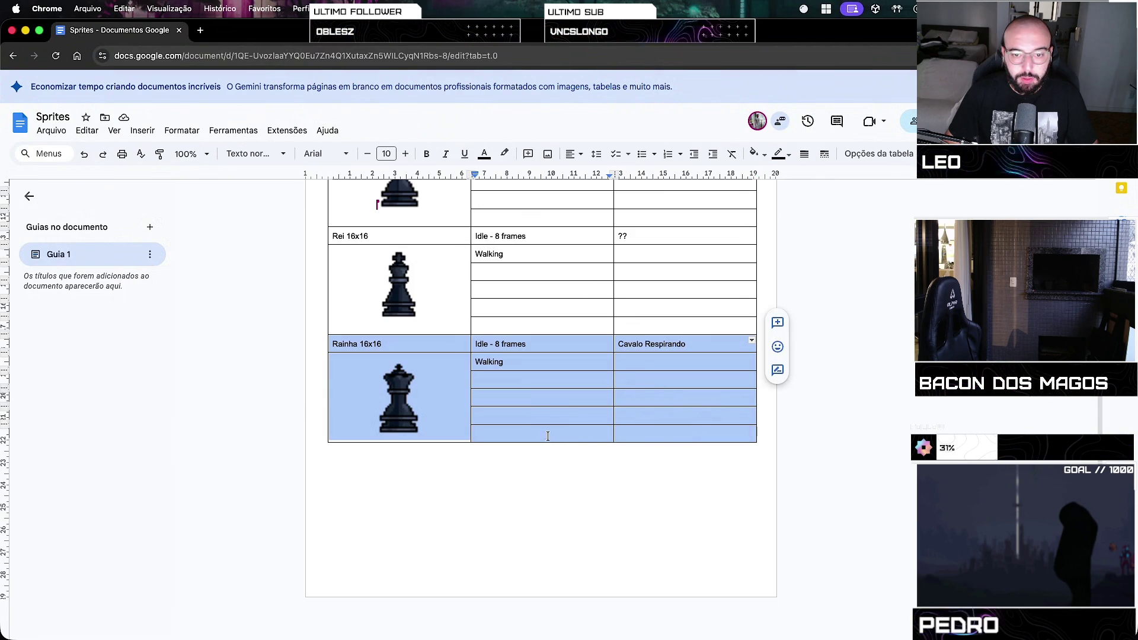
pyautogui.rightClick(549, 436)
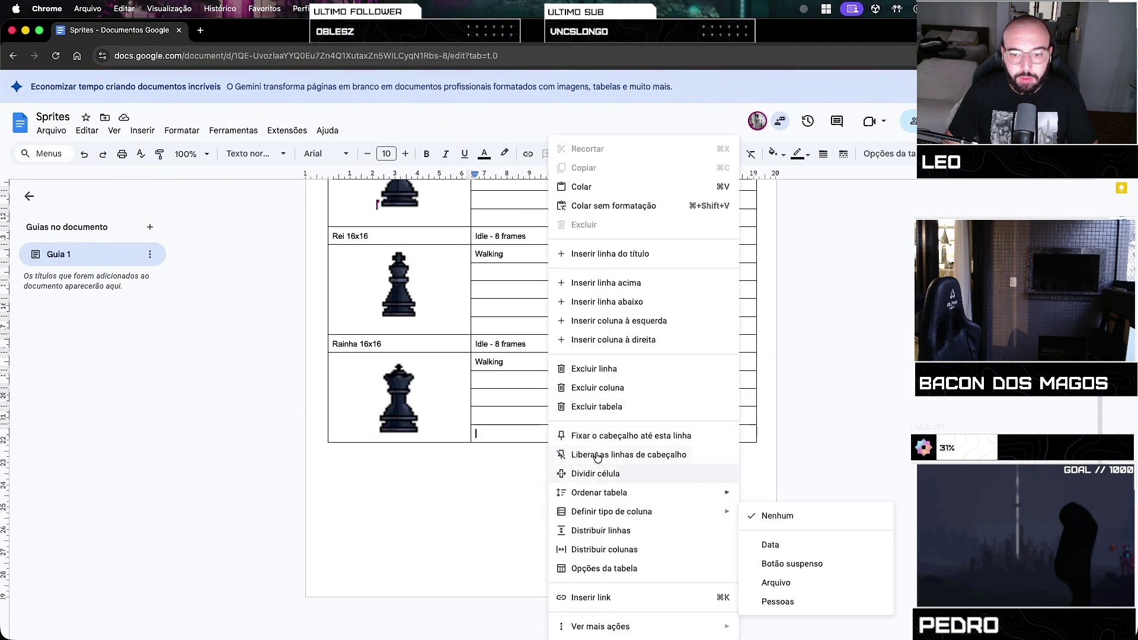
pyautogui.click(629, 307)
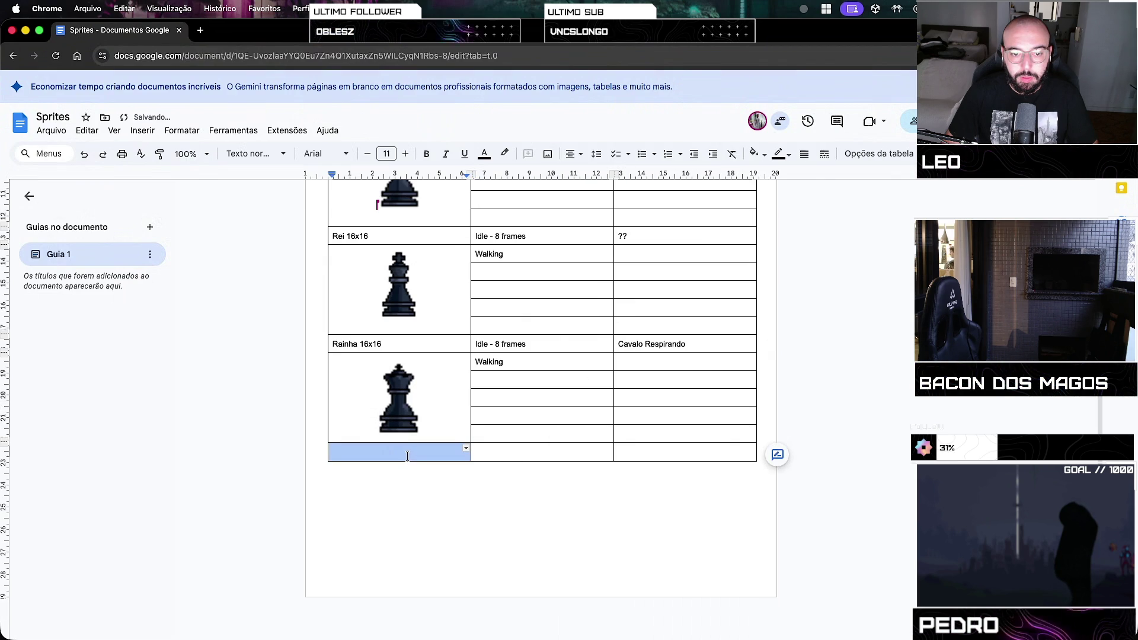
pyautogui.press('super+v')
pyautogui.scroll(-3, 415, 476)
pyautogui.scroll(2, 403, 451)
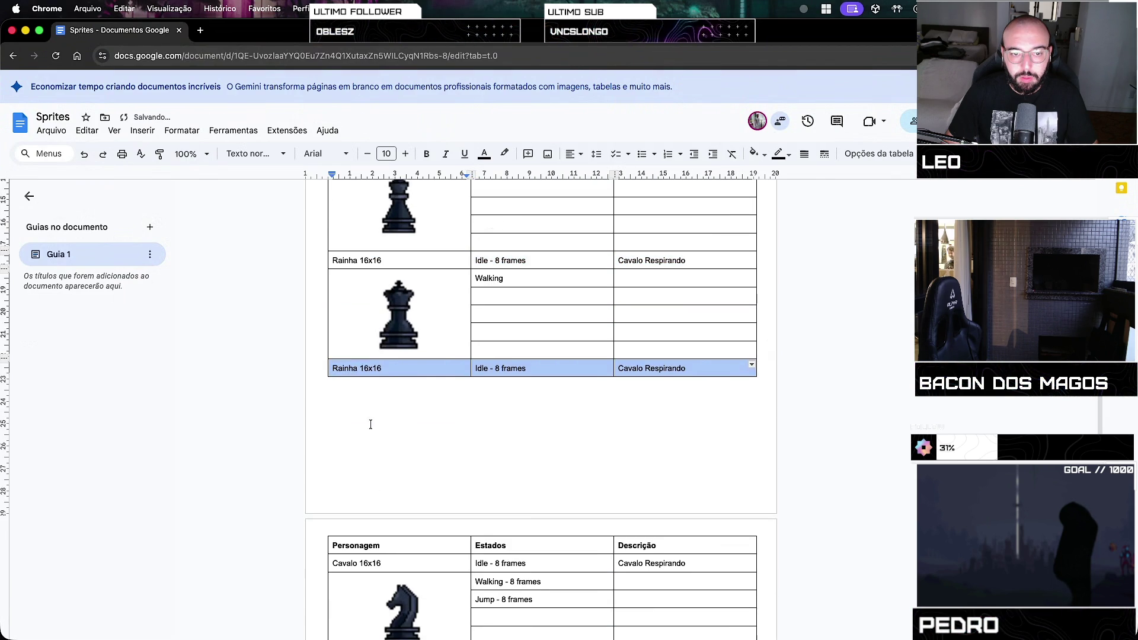
# Undo to remove the duplicated Rainha row from the end of the first table
pyautogui.click(442, 348)
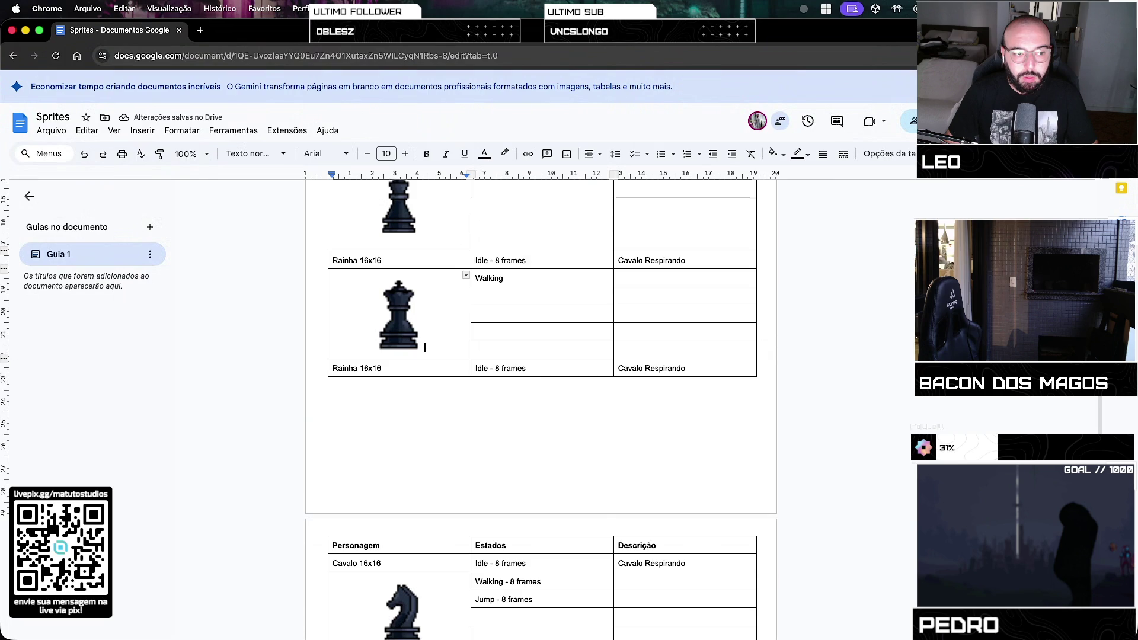
pyautogui.press('Down')
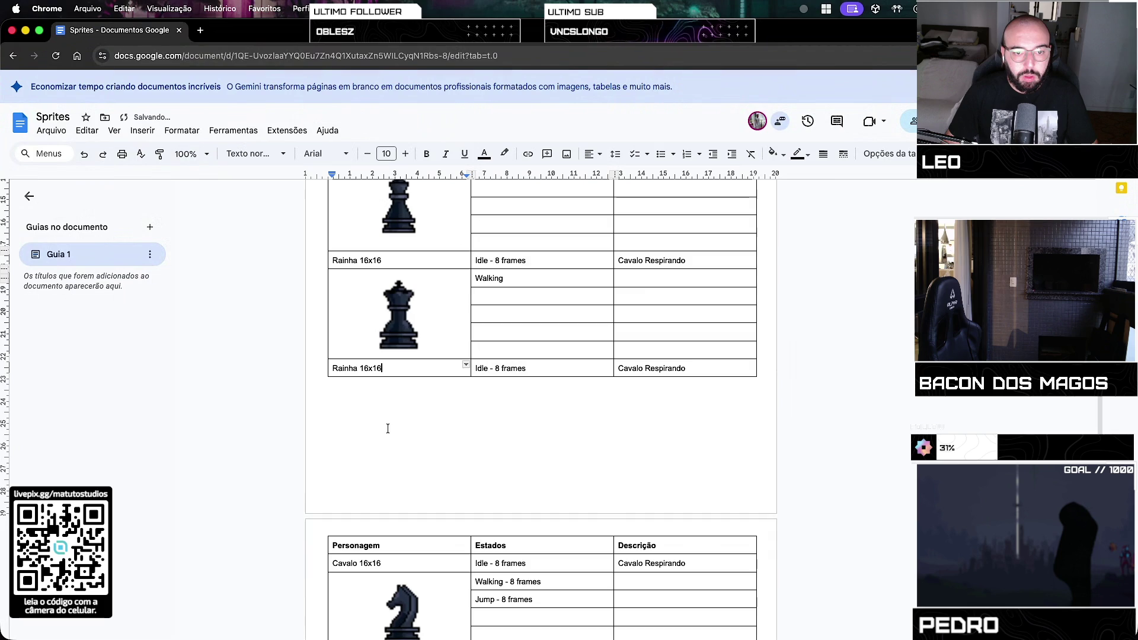
pyautogui.scroll(3, 386, 424)
pyautogui.scroll(2, 389, 403)
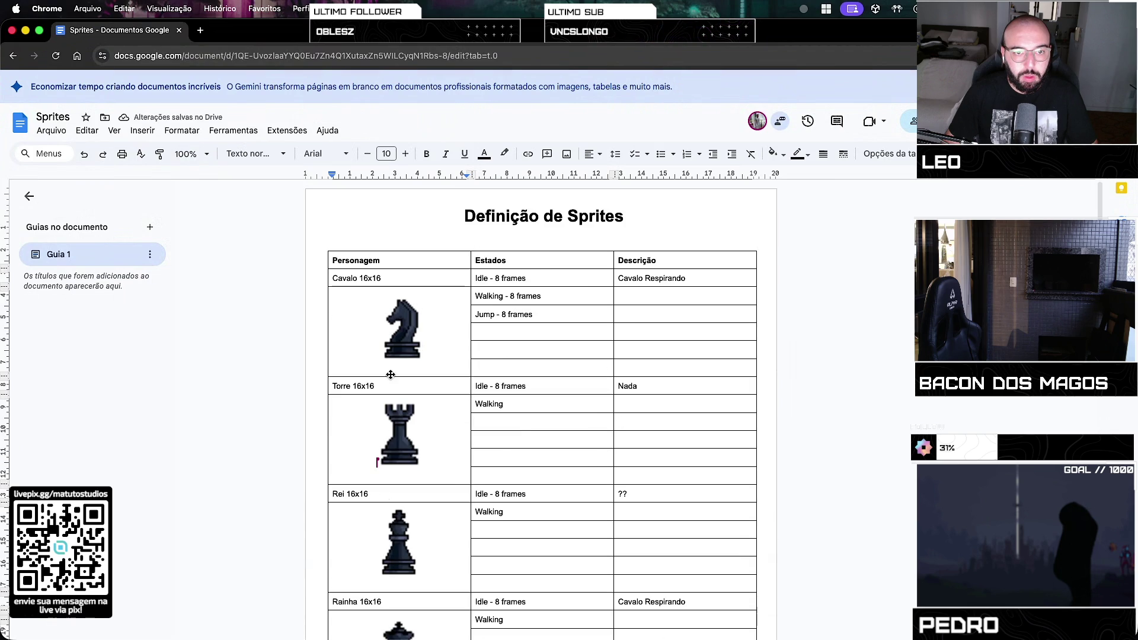
pyautogui.click(453, 212)
pyautogui.scroll(-5, 209, 462)
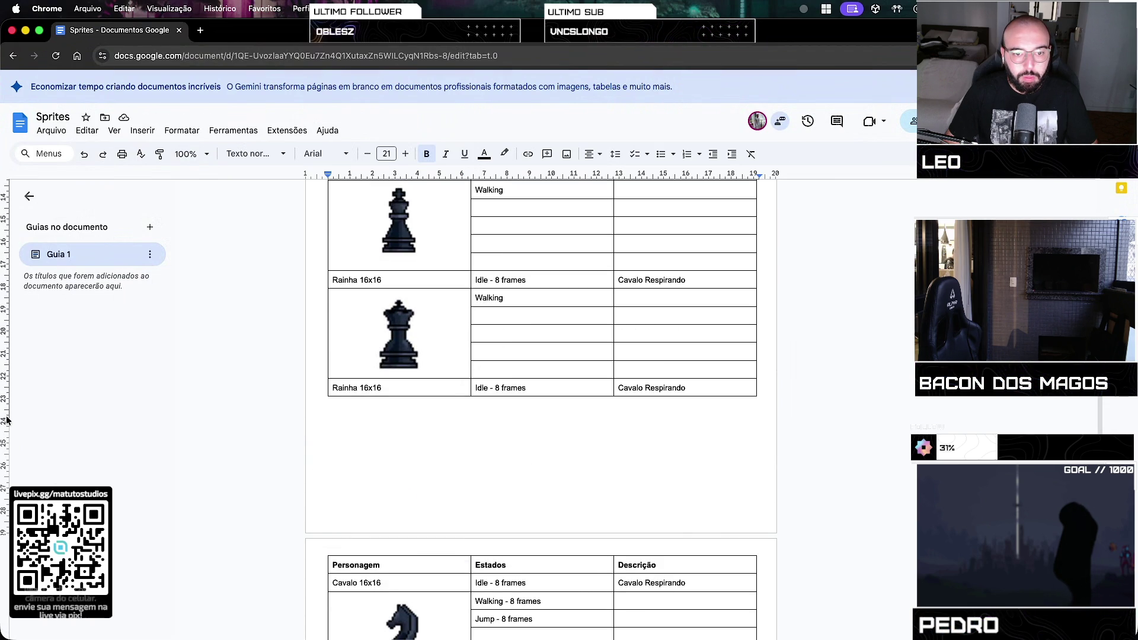
pyautogui.press('super+z')
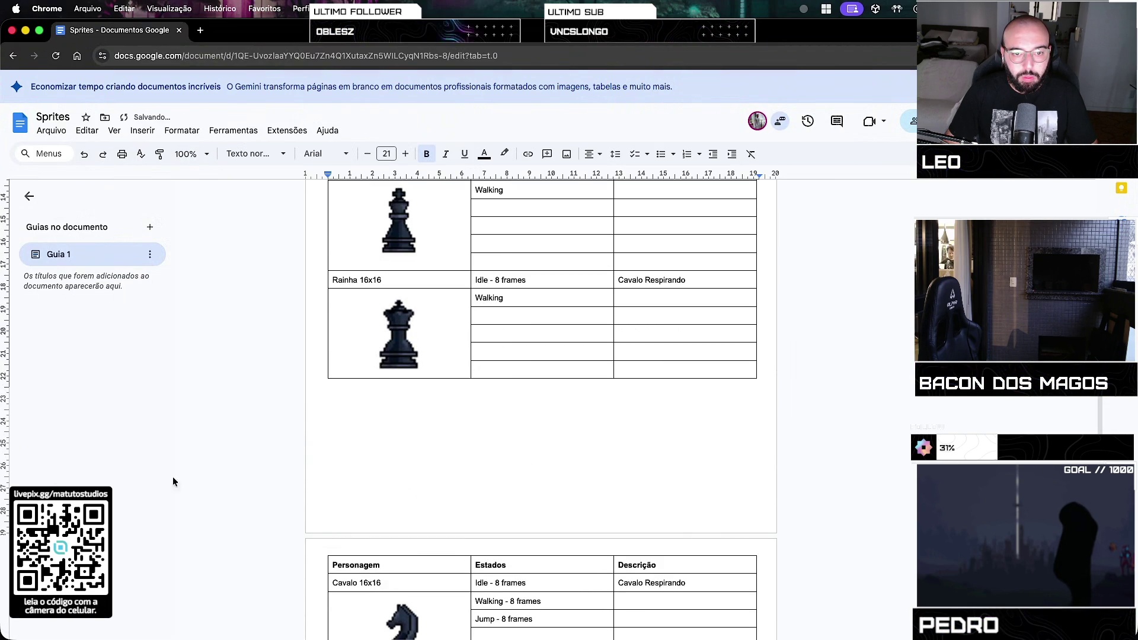
# Type 's' into the knight's Jump - 8 frames cell, making it 'Jump - s8 frames'
pyautogui.scroll(-4, 464, 501)
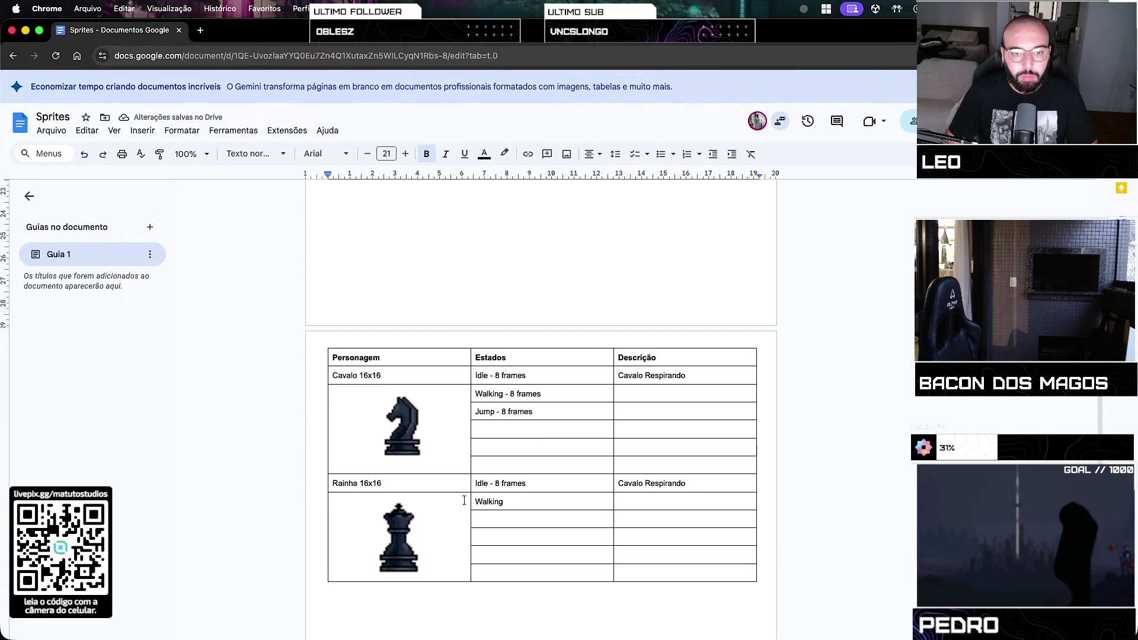
pyautogui.scroll(15, 464, 501)
pyautogui.scroll(-15, 464, 501)
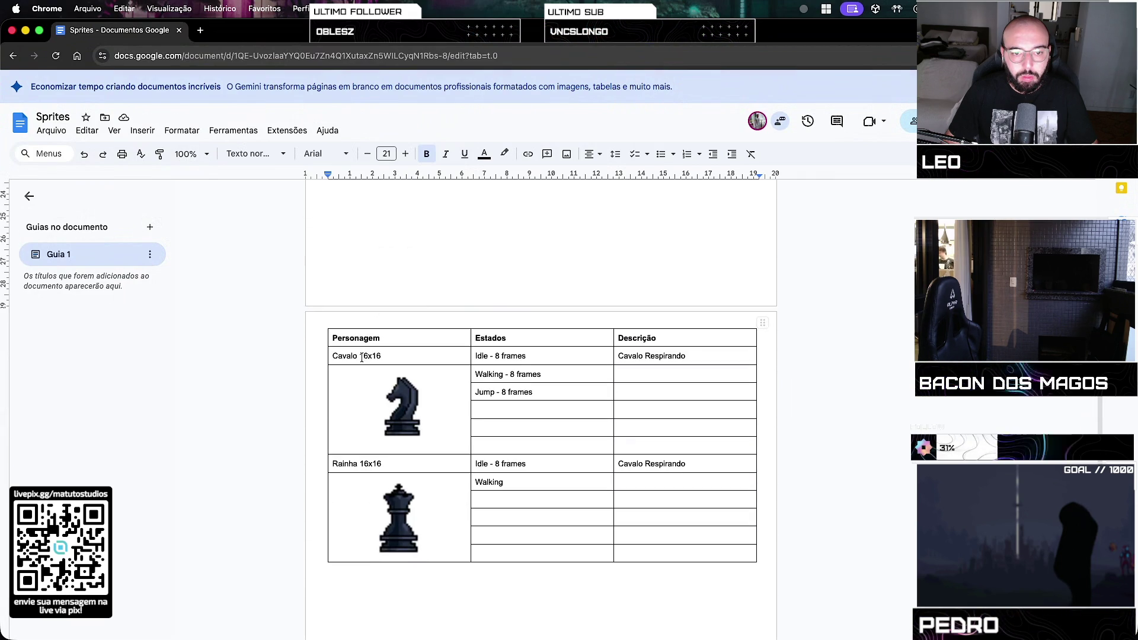
pyautogui.click(491, 463)
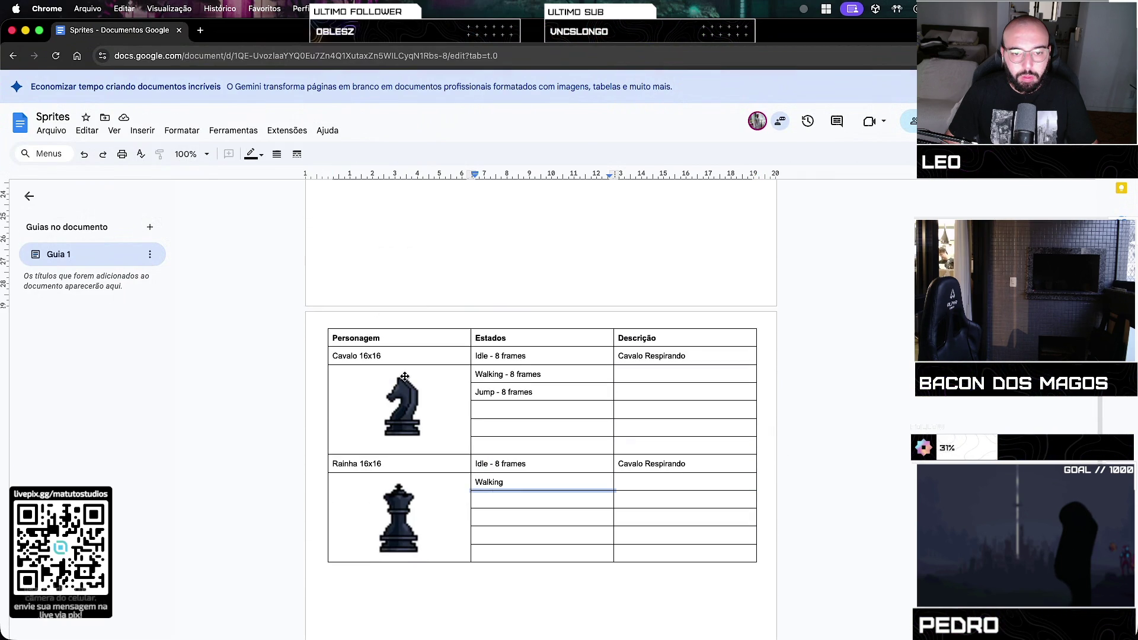
pyautogui.hotkey('shift', 'Tab')
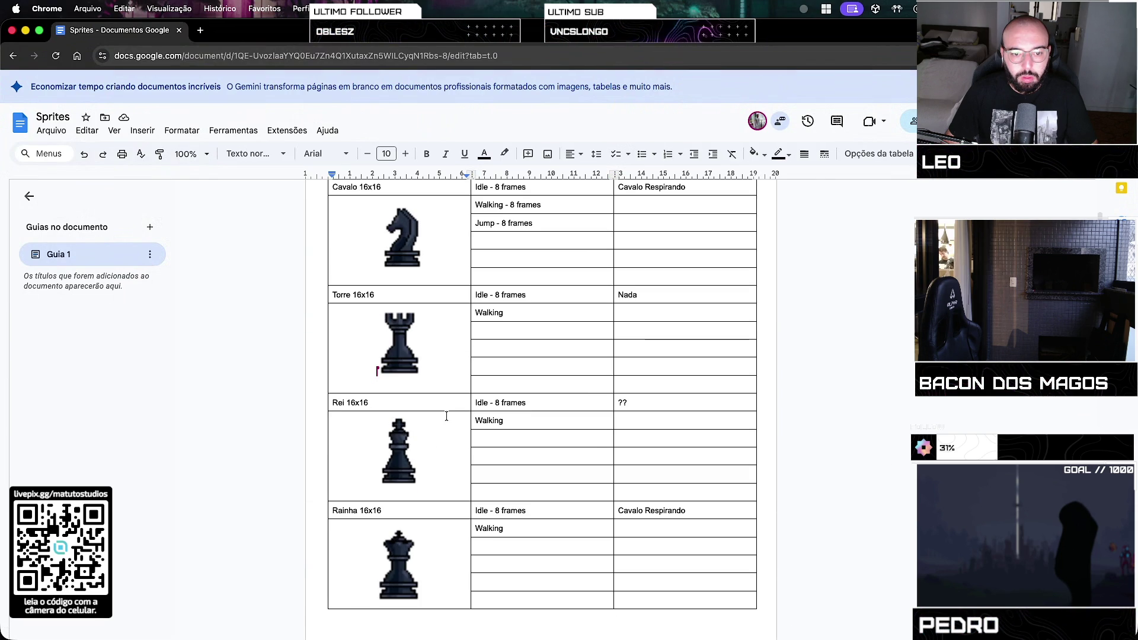
pyautogui.scroll(1, 446, 416)
pyautogui.click(503, 249)
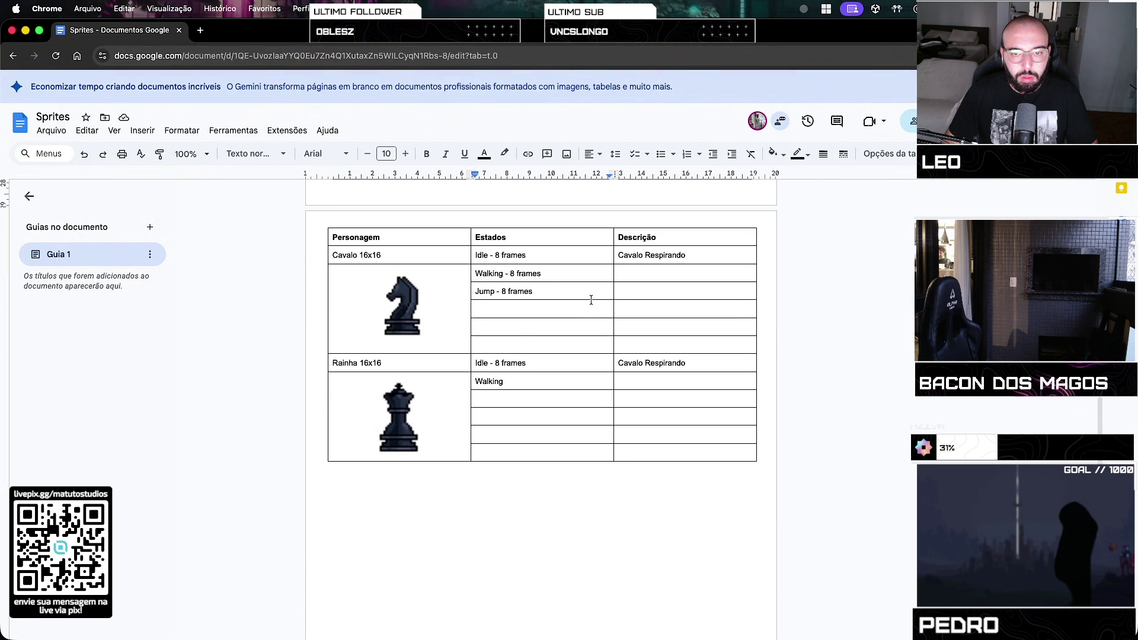
pyautogui.write('s')
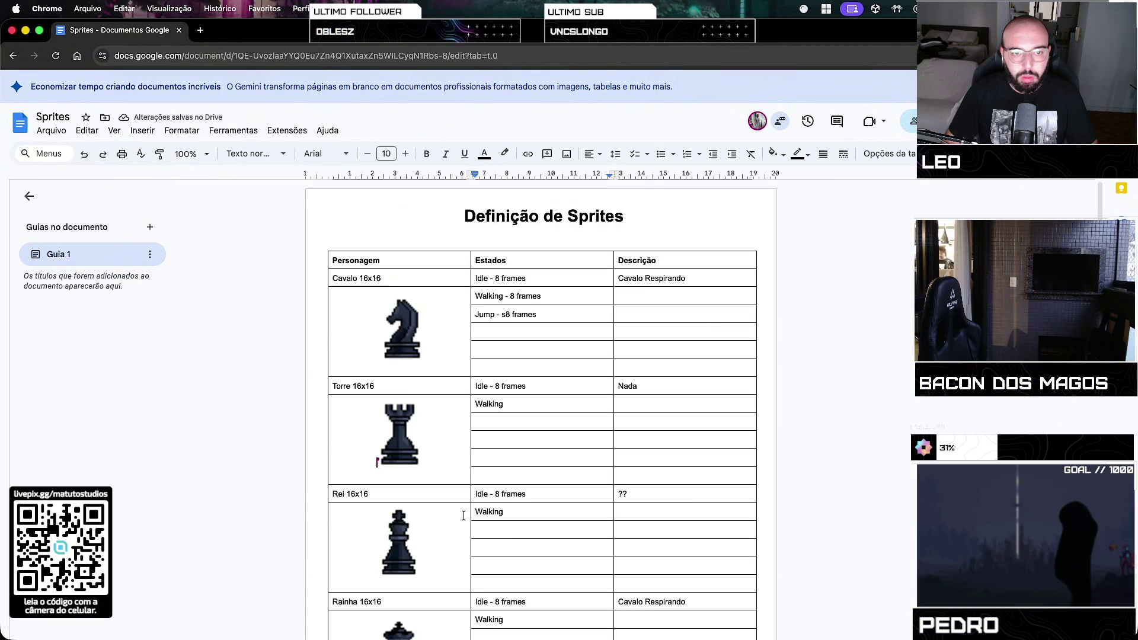
pyautogui.click(415, 278)
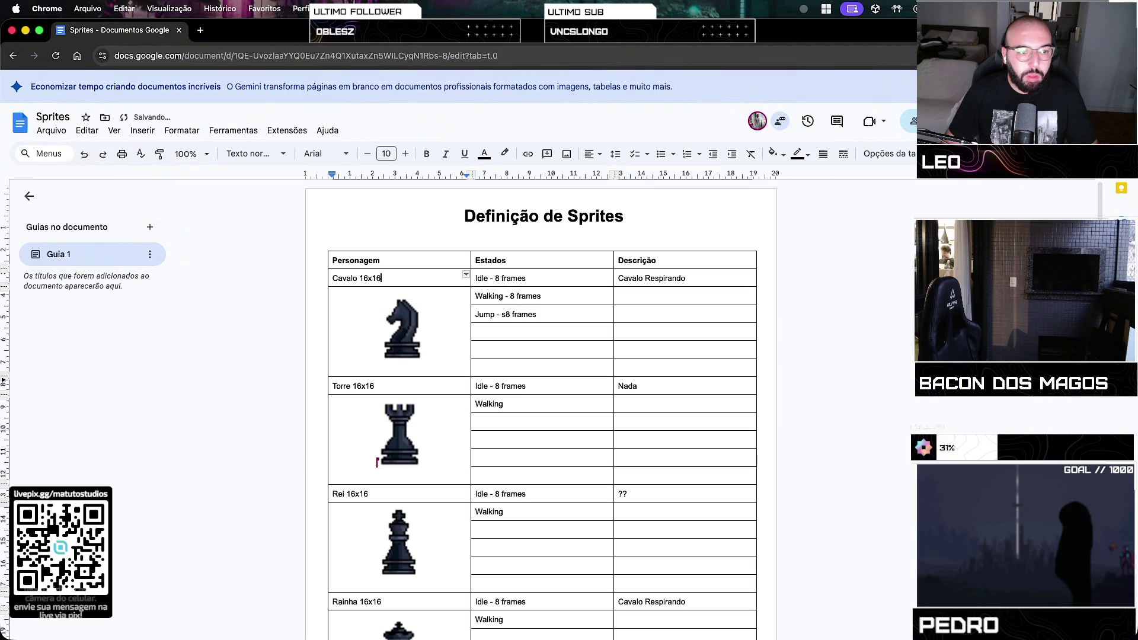
pyautogui.scroll(-5, 455, 484)
pyautogui.scroll(-2, 455, 484)
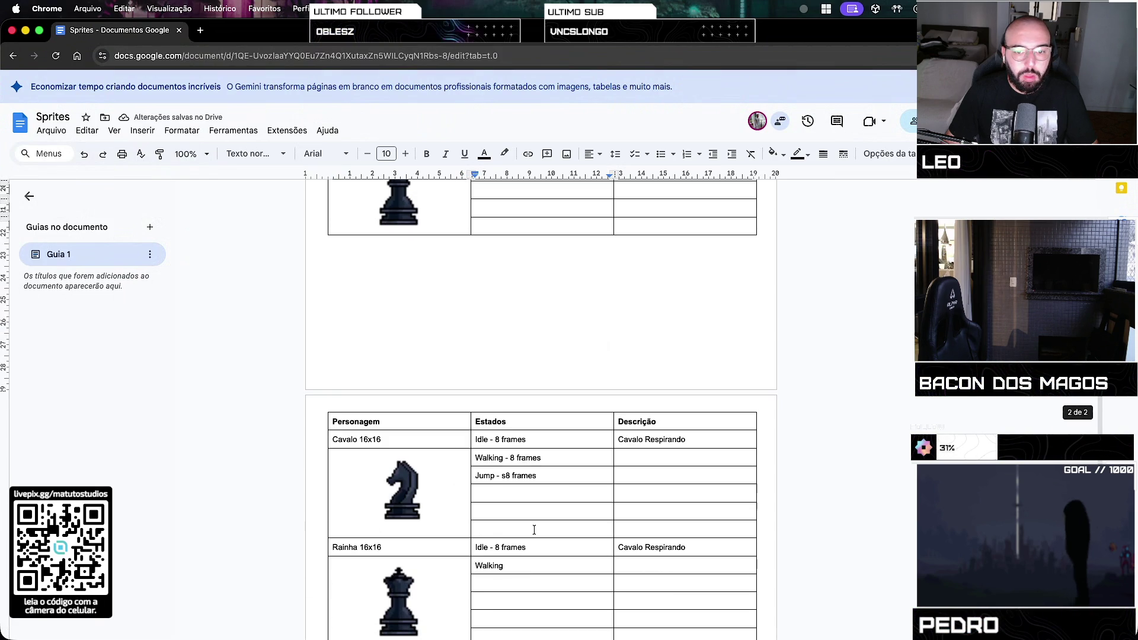
pyautogui.click(527, 546)
pyautogui.press('super+z')
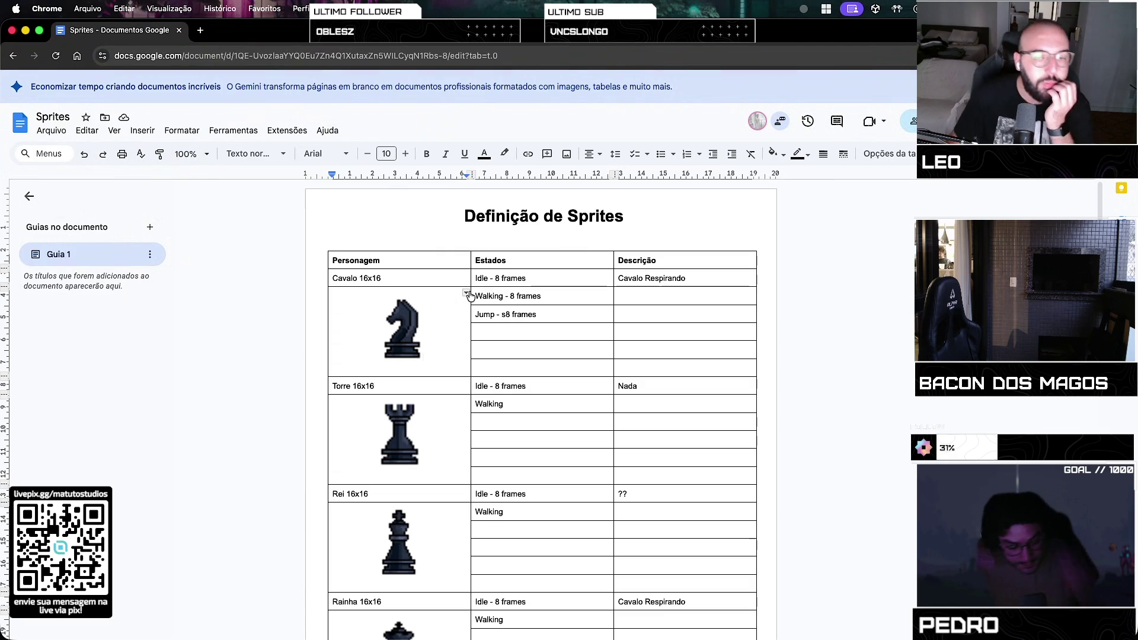
pyautogui.scroll(-3, 559, 381)
pyautogui.scroll(3, 558, 381)
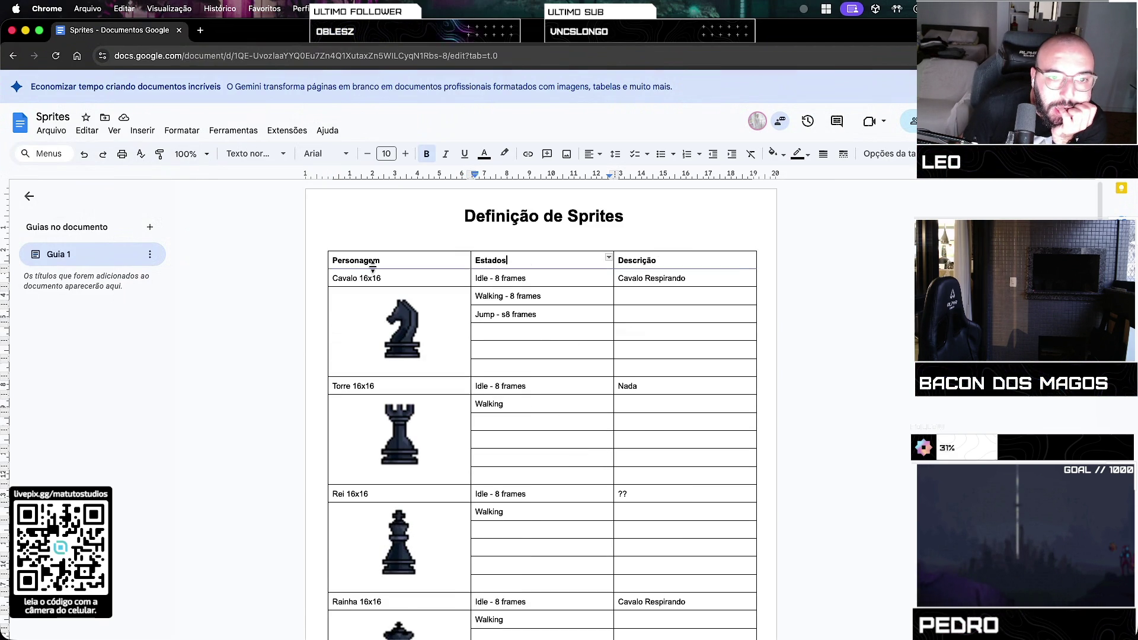
pyautogui.click(401, 329)
pyautogui.click(626, 327)
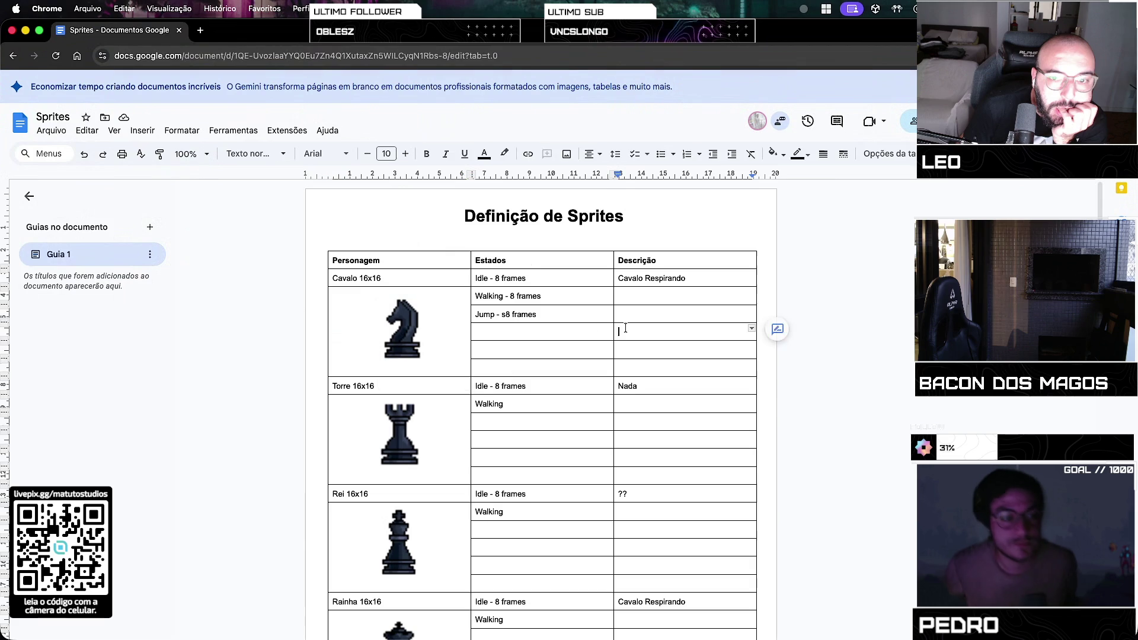
# Open Opções da tabela for the selected Cavalo rows, review them, then close the panel with Escape
pyautogui.moveTo(677, 363); pyautogui.dragTo(426, 284)
pyautogui.rightClick(425, 285)
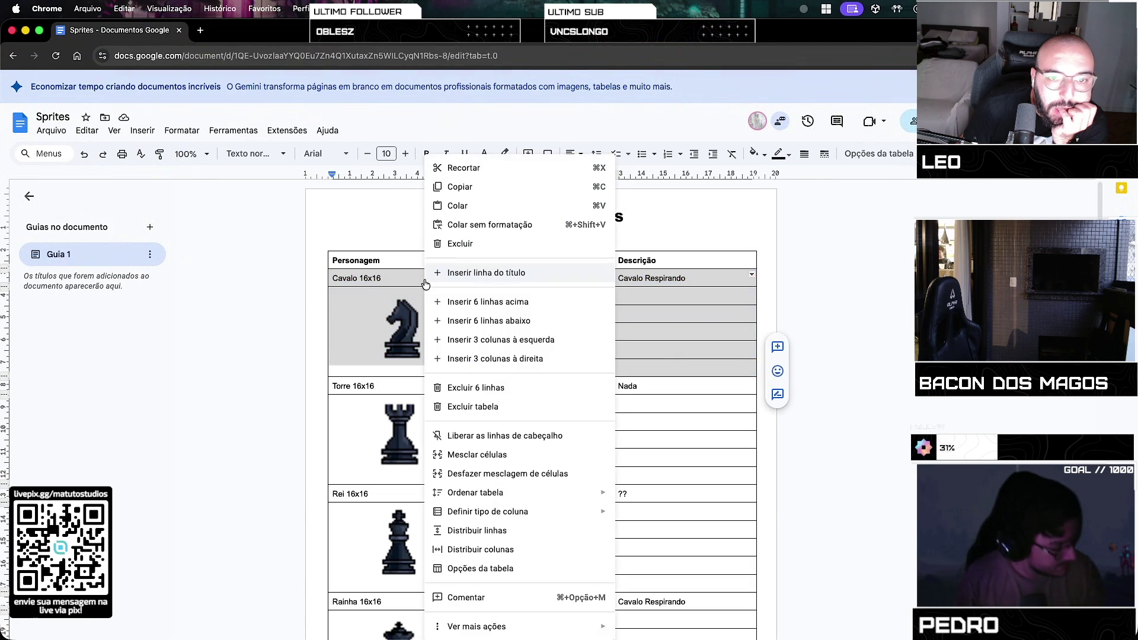
pyautogui.moveTo(536, 521)
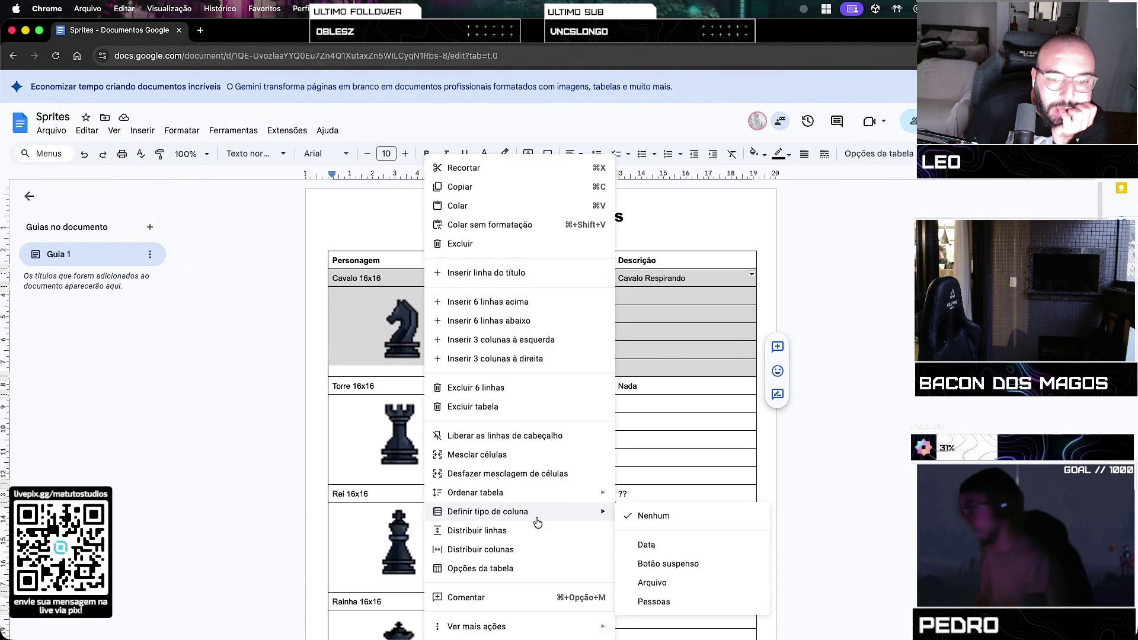
pyautogui.click(542, 569)
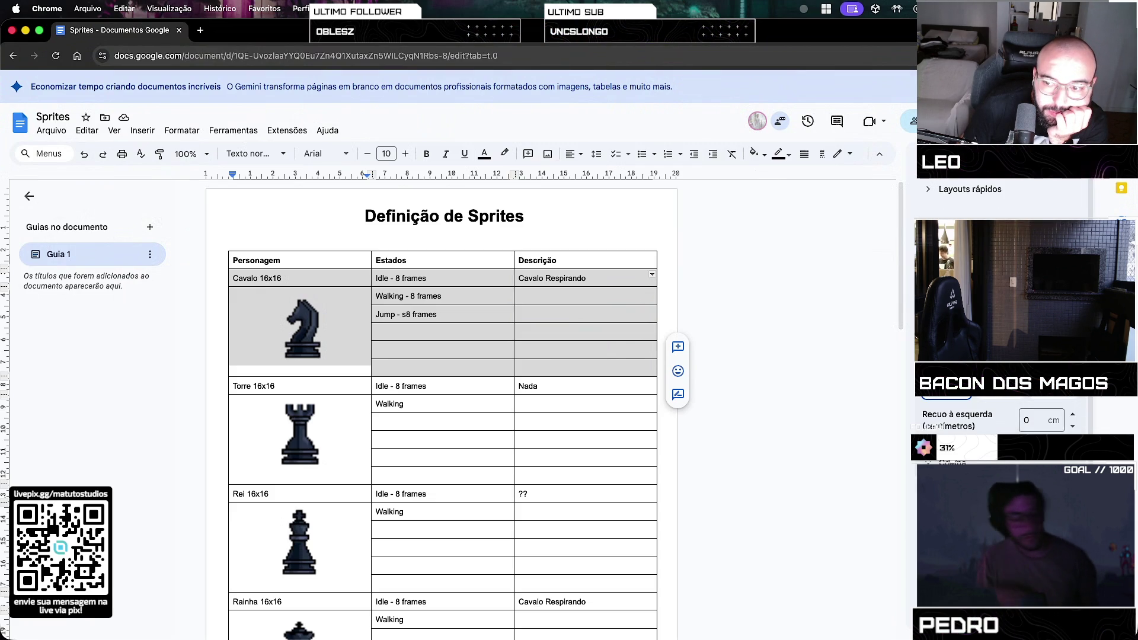
pyautogui.scroll(-5, 1001, 297)
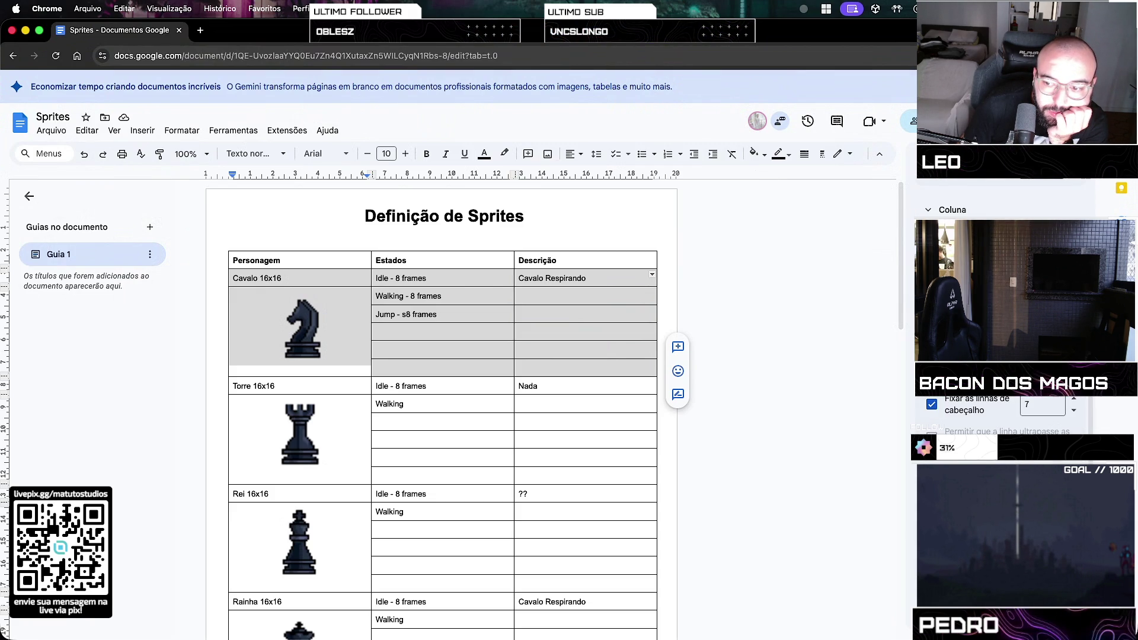
pyautogui.scroll(5, 915, 462)
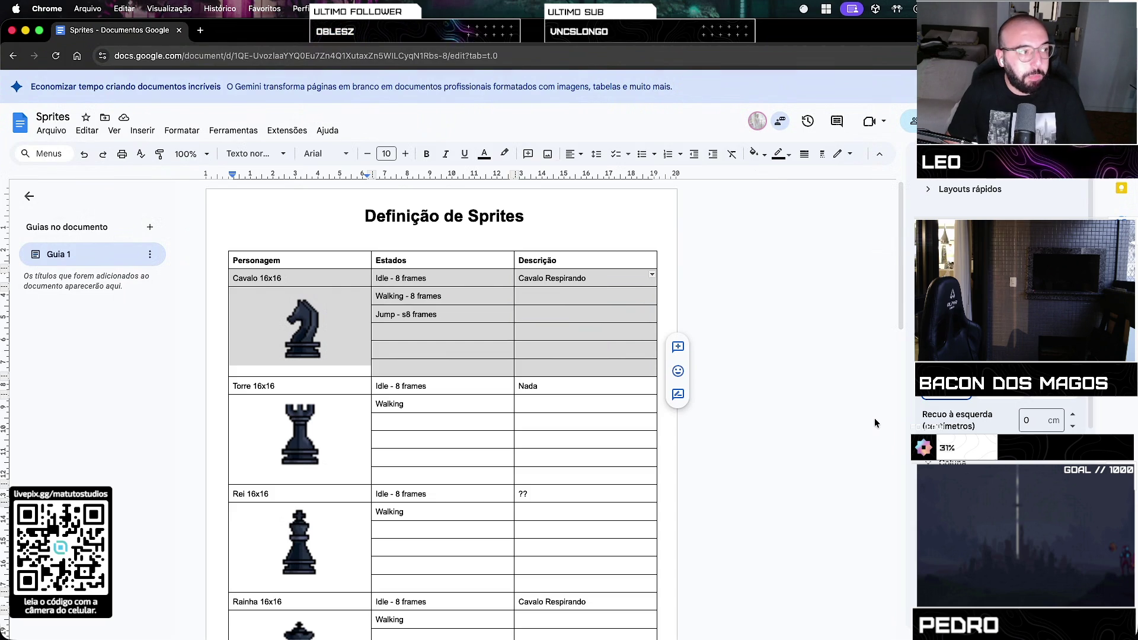
pyautogui.press('Escape')
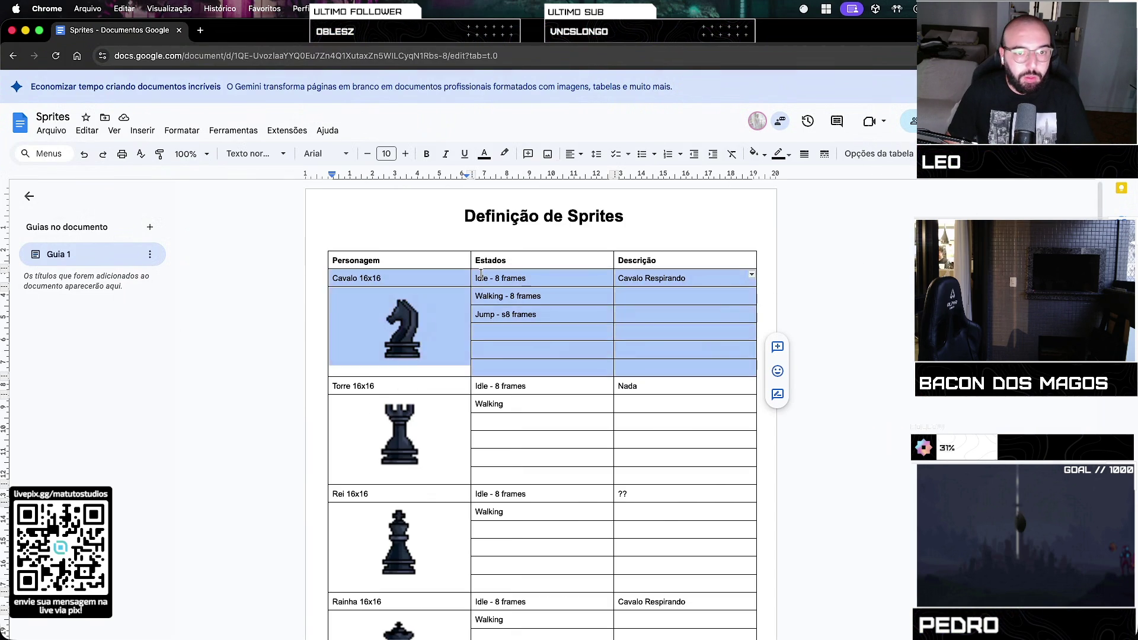
# Hide the Guias no documento outline and put the caret back in the Cavalo 16x16 cell
pyautogui.click(333, 255)
pyautogui.press('Down')
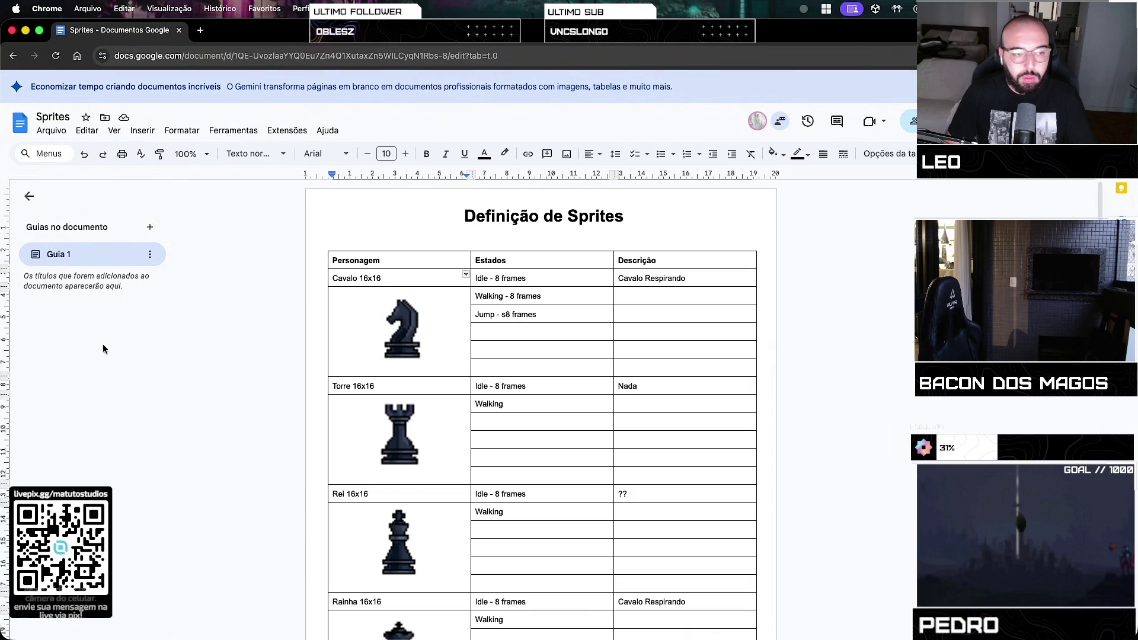
pyautogui.rightClick(2, 287)
pyautogui.click(15, 264)
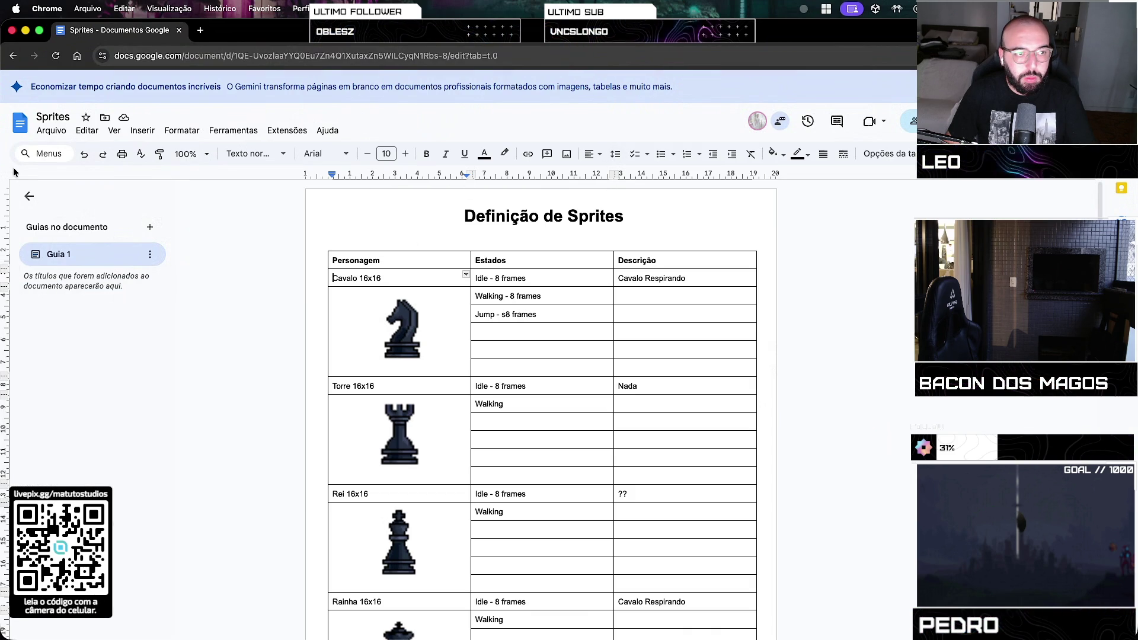
pyautogui.click(28, 197)
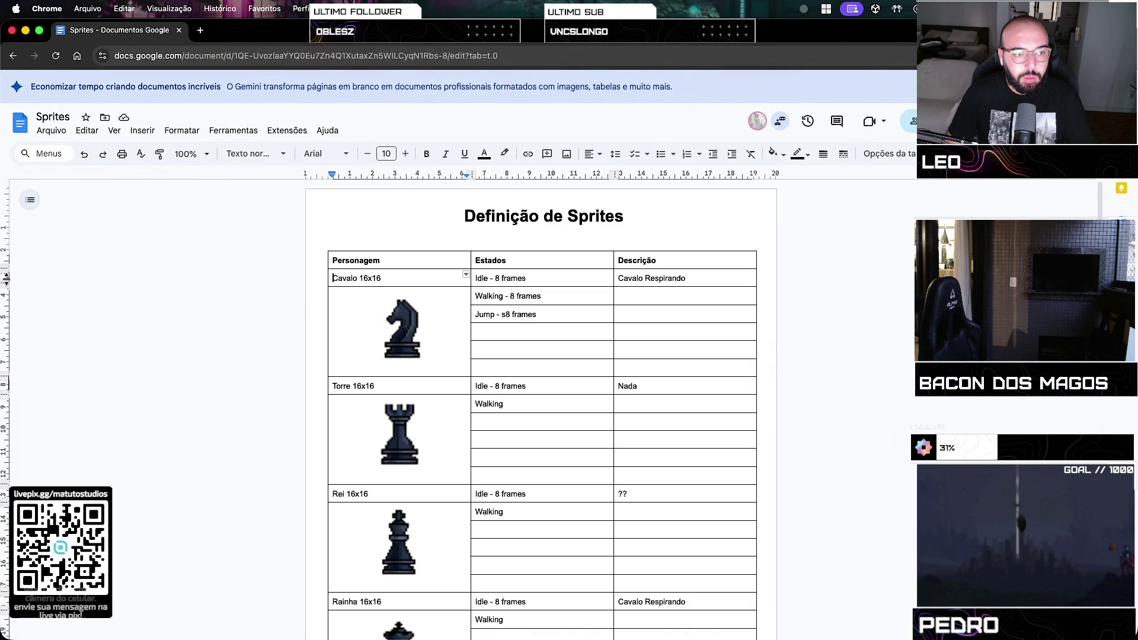
pyautogui.moveTo(5, 303)
pyautogui.mouseDown()
pyautogui.moveTo(6, 320)
pyautogui.moveTo(5, 286)
pyautogui.mouseUp()
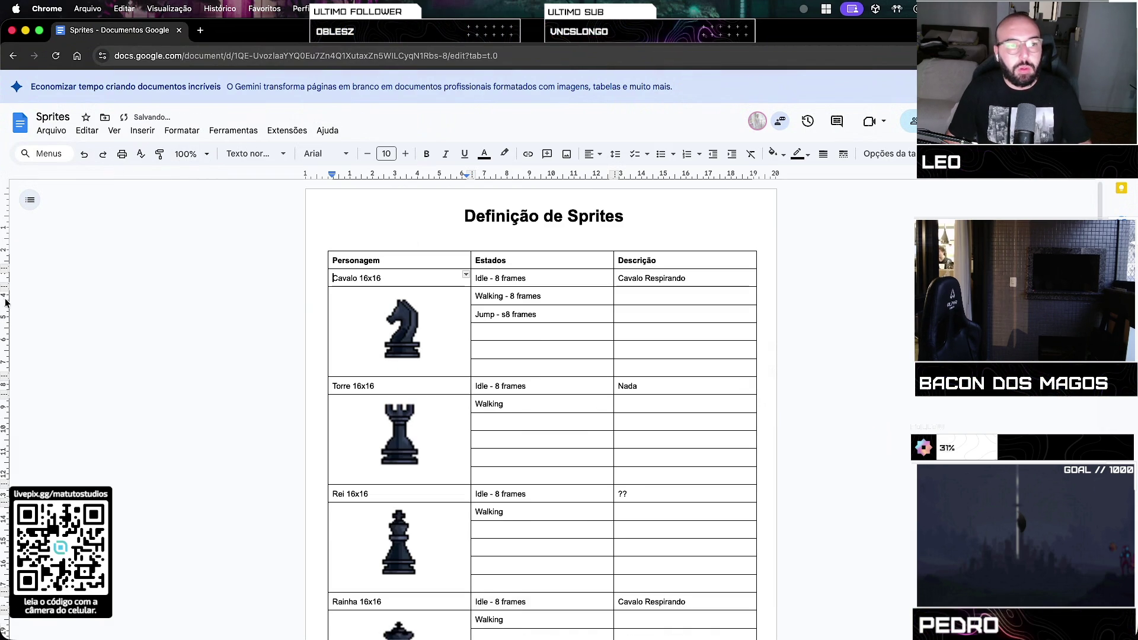
pyautogui.click(464, 276)
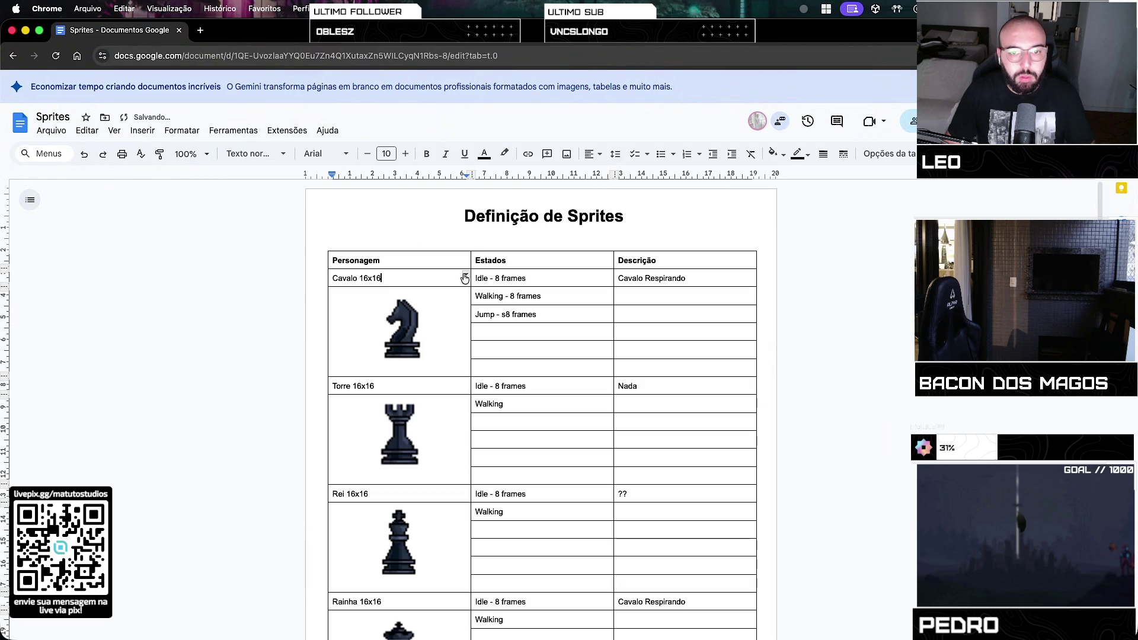
# Delete the stray letters typed after the queen image
pyautogui.scroll(-10, 452, 460)
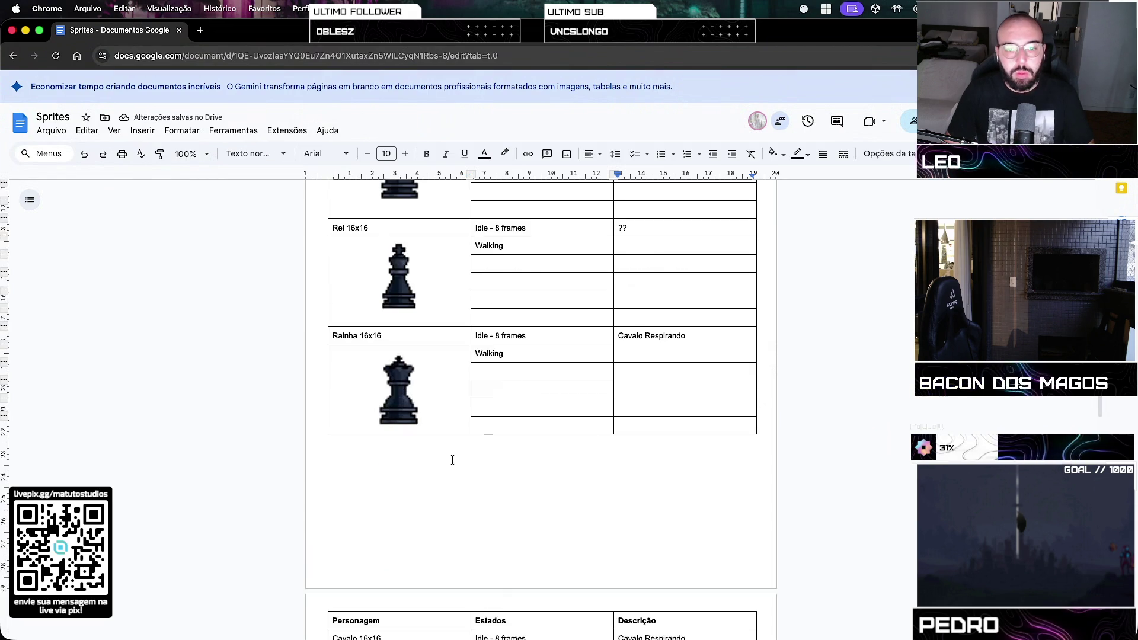
pyautogui.click(452, 460)
pyautogui.write('as')
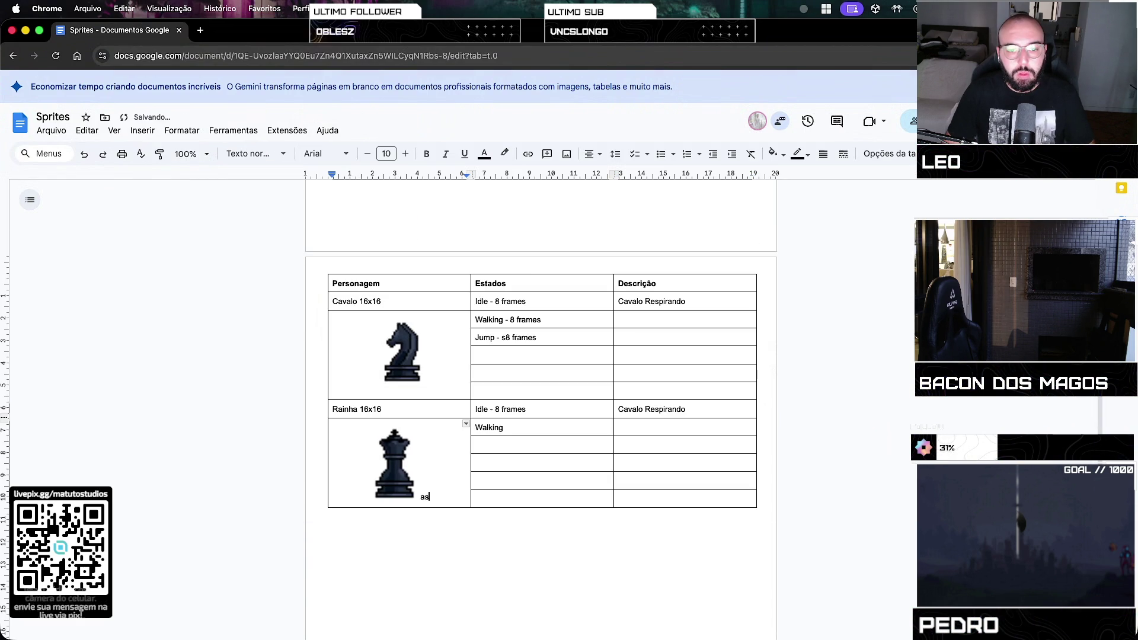
pyautogui.scroll(10, 541, 409)
pyautogui.write('s')
pyautogui.press('BackSpace')
pyautogui.press('BackSpace')
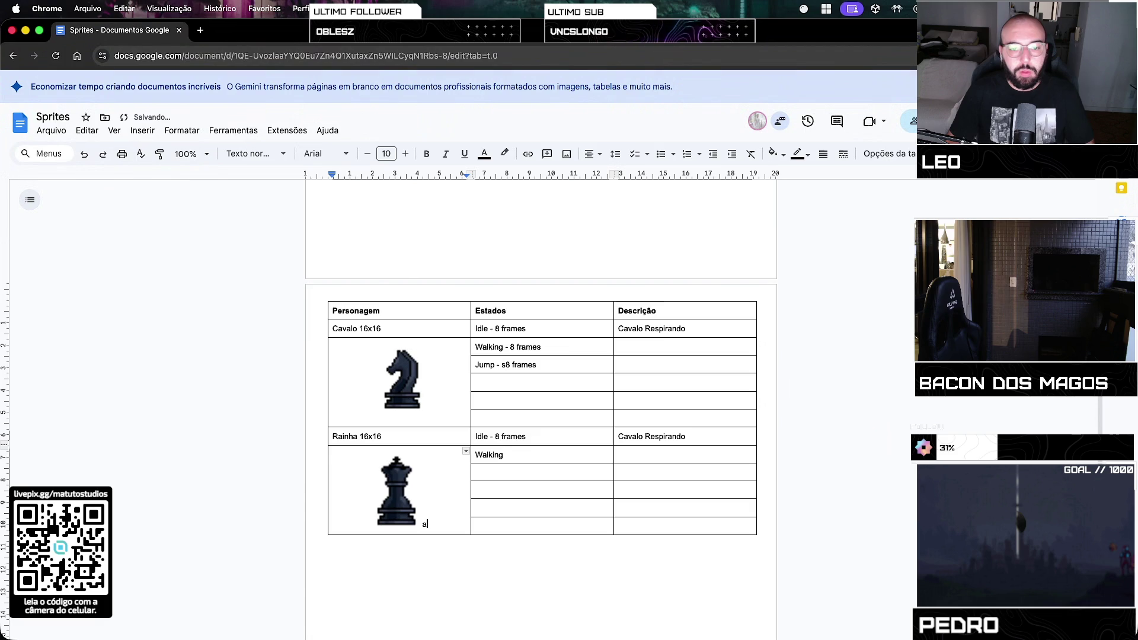
# Delete the six Cavalo rows from the sprite table
pyautogui.doubleClick(664, 436)
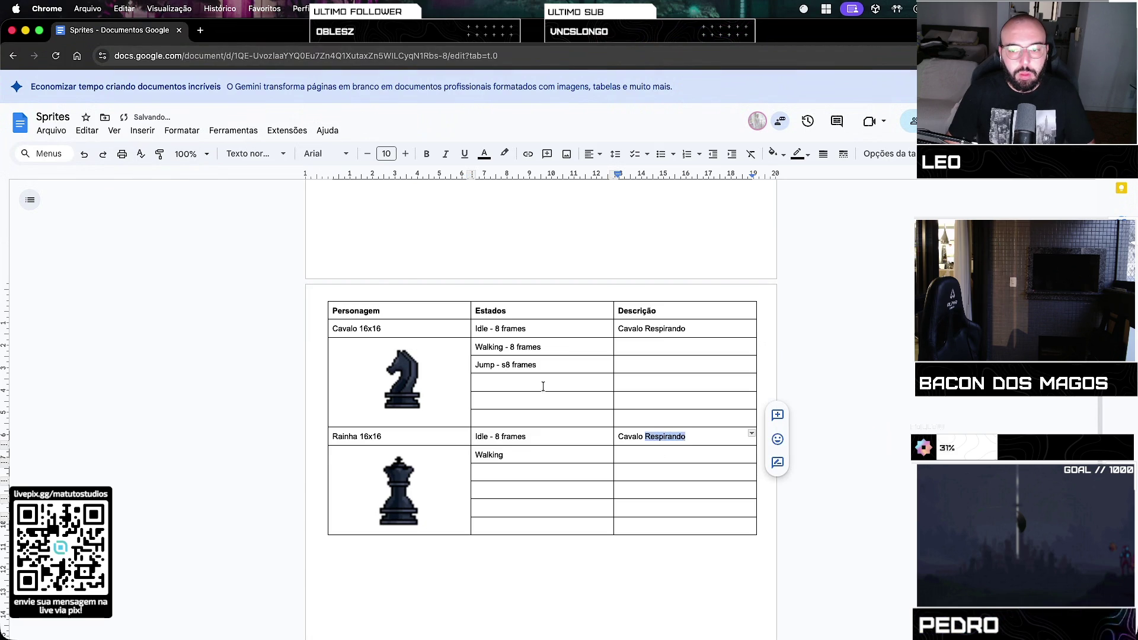
pyautogui.click(497, 469)
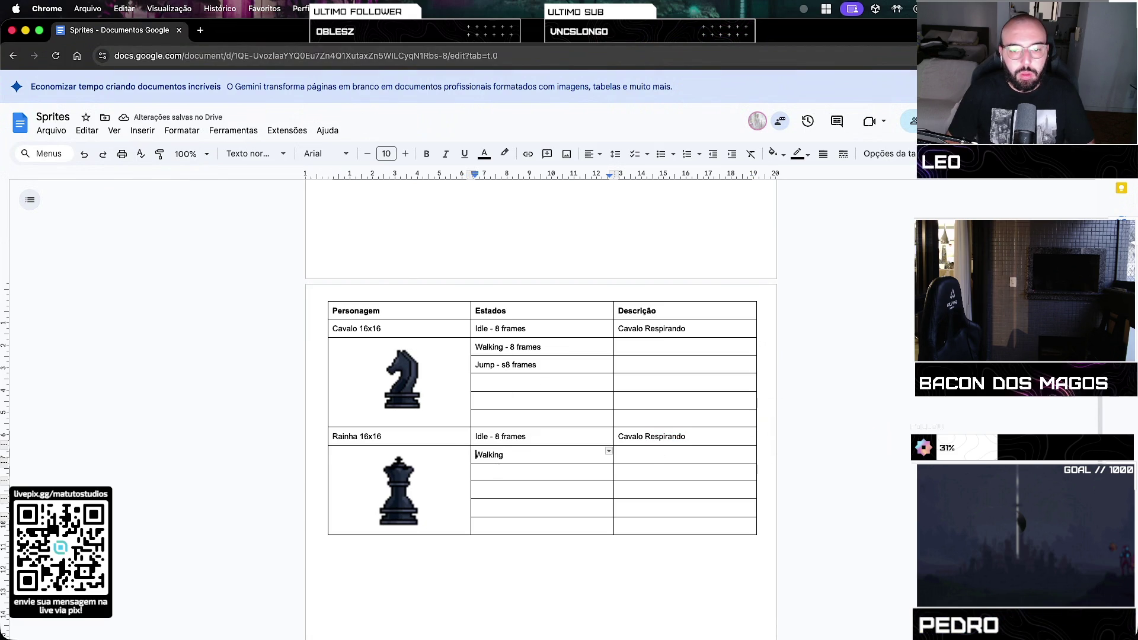
pyautogui.scroll(2, 540, 409)
pyautogui.click(476, 220)
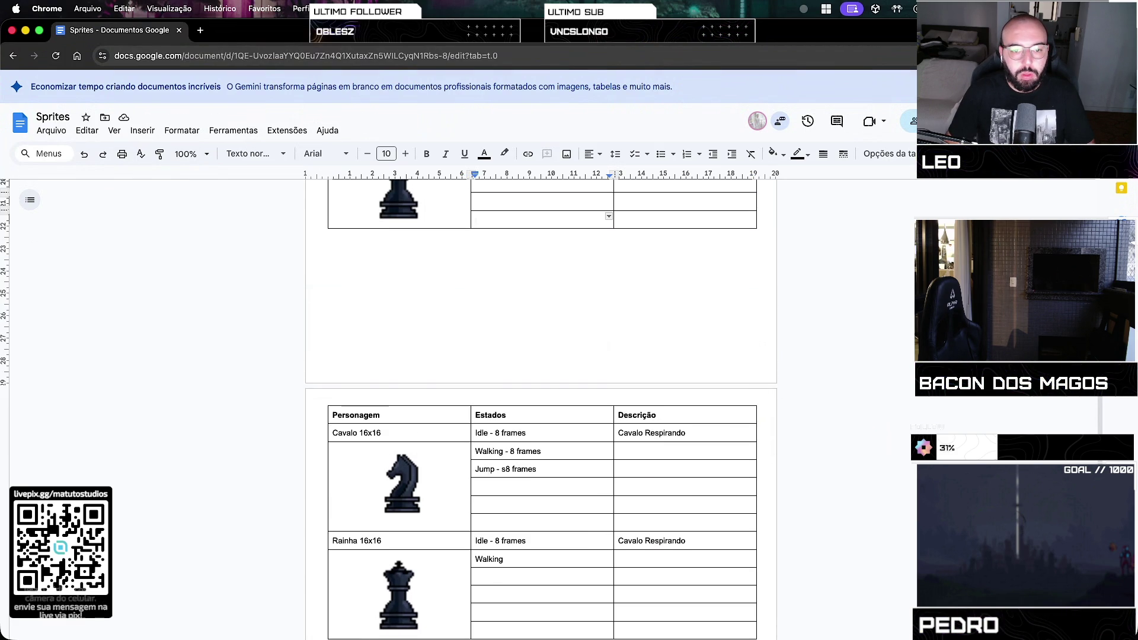
pyautogui.scroll(4, 475, 220)
pyautogui.click(476, 220)
pyautogui.scroll(4, 476, 219)
pyautogui.click(476, 219)
pyautogui.click(475, 202)
pyautogui.scroll(2, 417, 395)
pyautogui.moveTo(334, 283); pyautogui.dragTo(710, 361)
pyautogui.rightClick(709, 360)
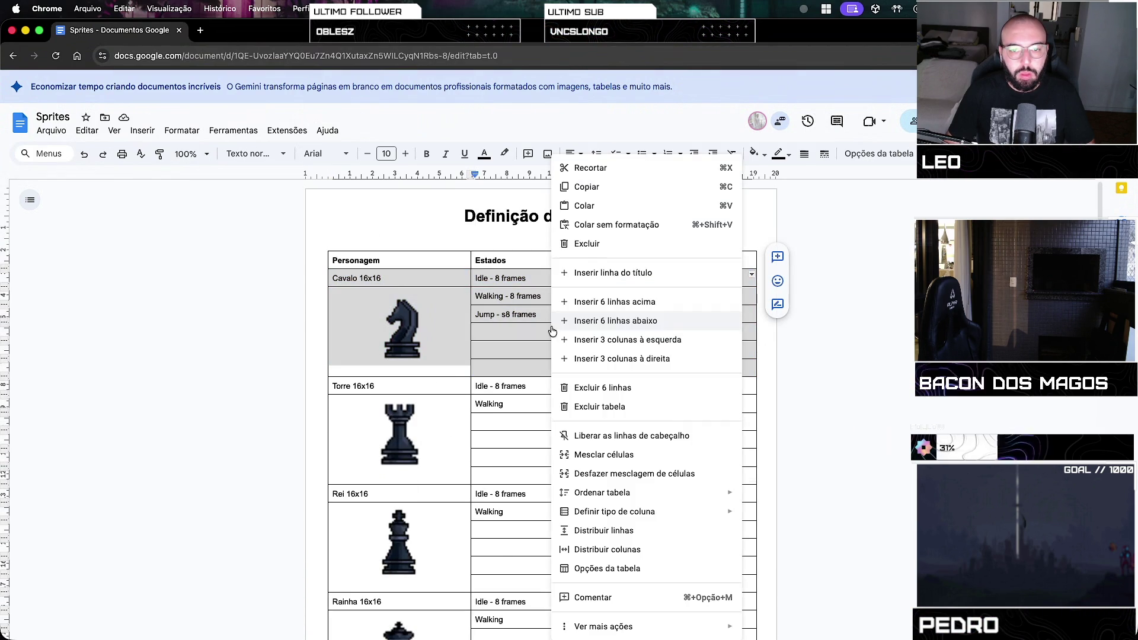
pyautogui.click(647, 391)
# Copy the Rainha rows and paste them into a new row at the table's end
pyautogui.scroll(-10, 468, 450)
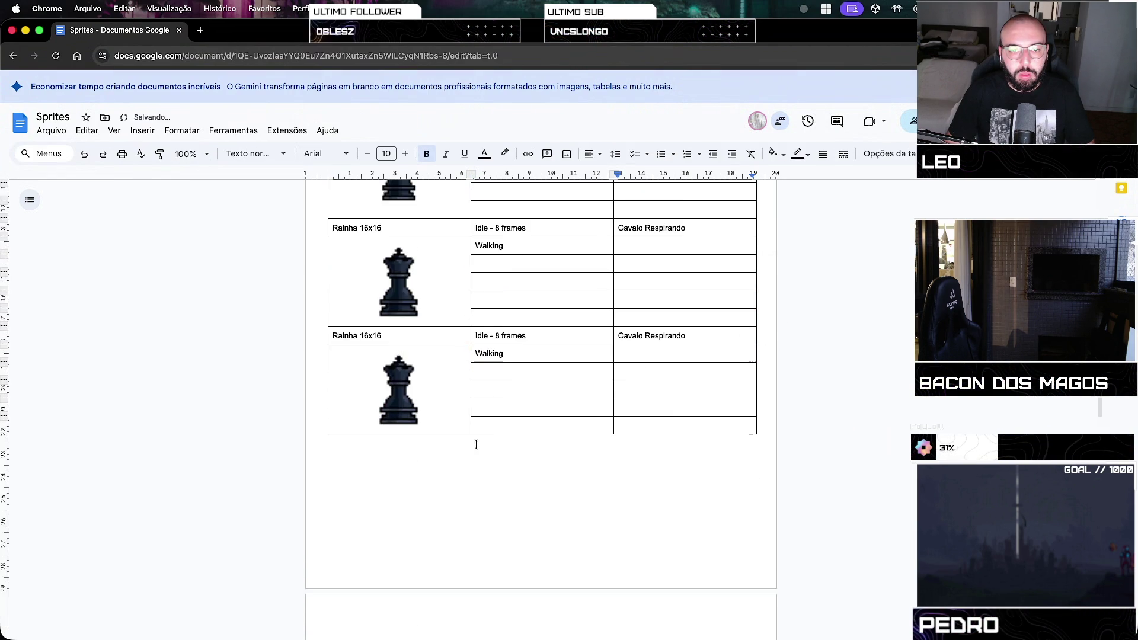
pyautogui.scroll(10, 464, 457)
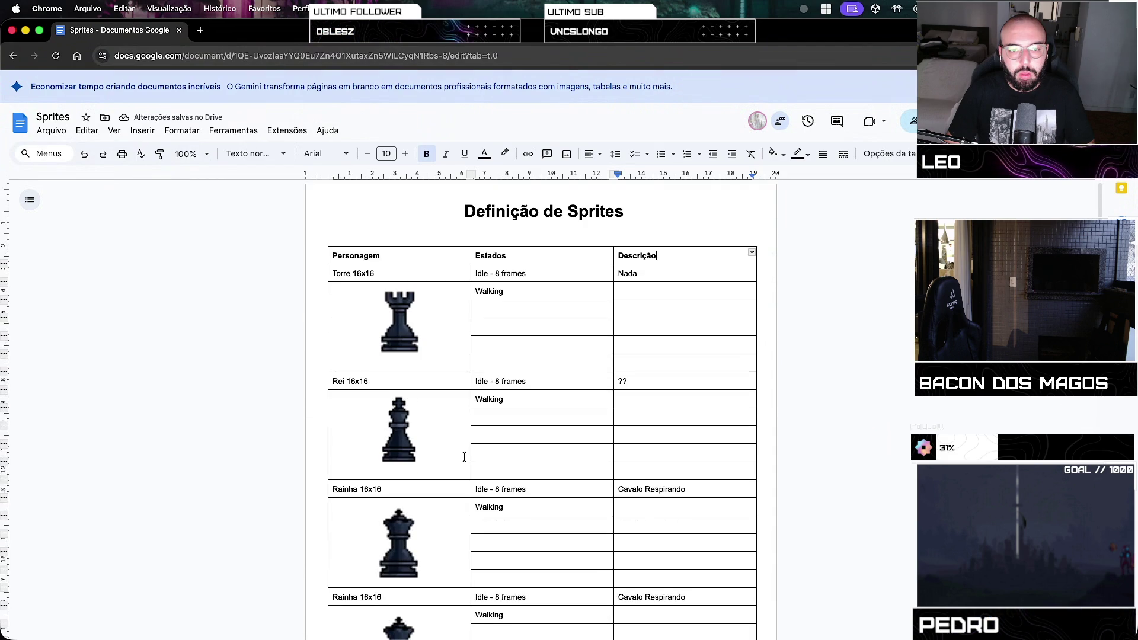
pyautogui.scroll(-4, 413, 486)
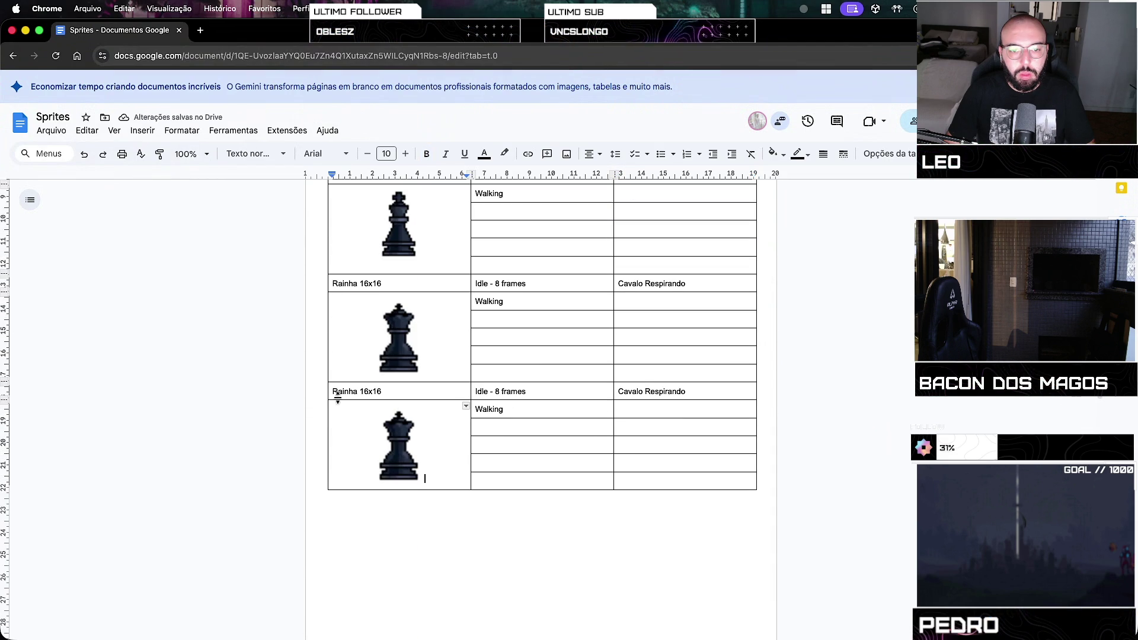
pyautogui.moveTo(332, 392)
pyautogui.mouseDown()
pyautogui.moveTo(650, 433)
pyautogui.moveTo(692, 484)
pyautogui.mouseUp()
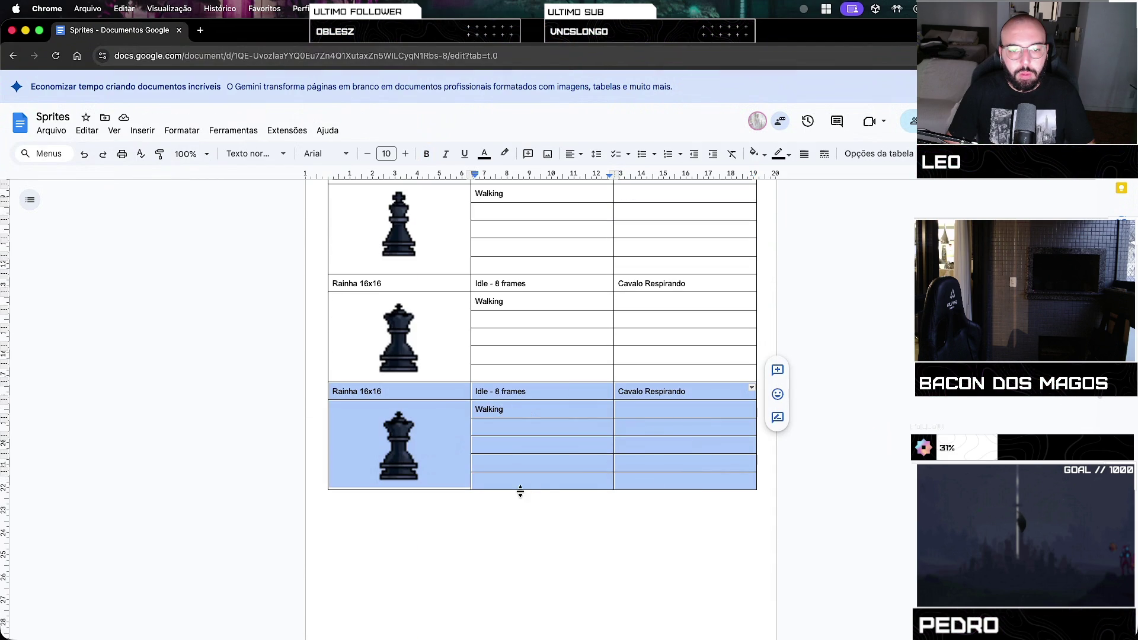
pyautogui.click(498, 474)
pyautogui.rightClick(499, 480)
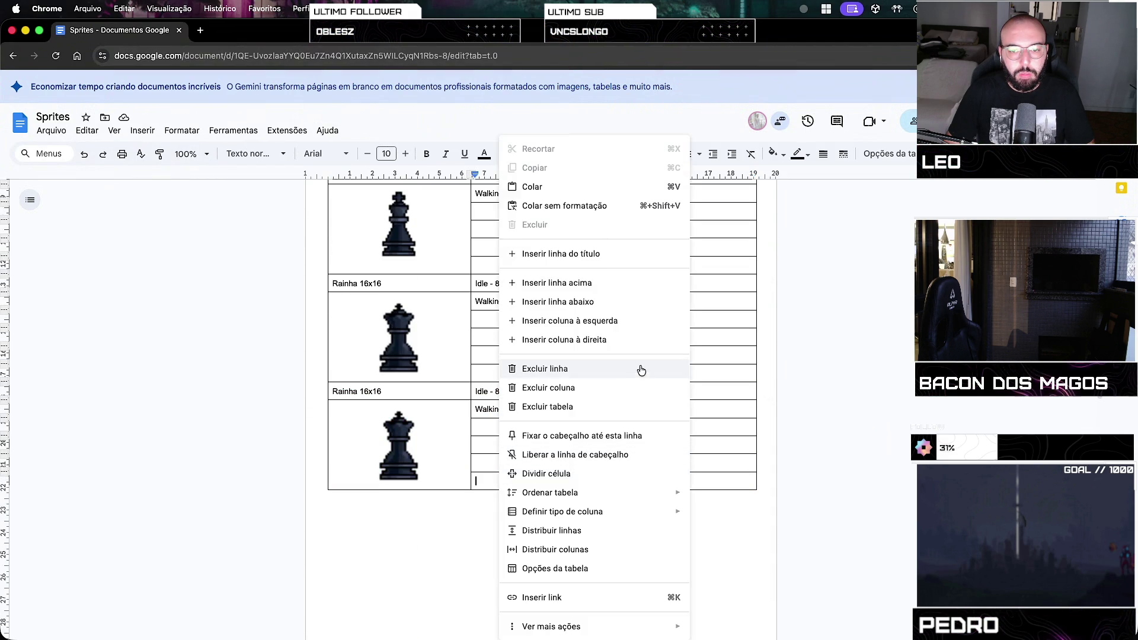
pyautogui.click(614, 304)
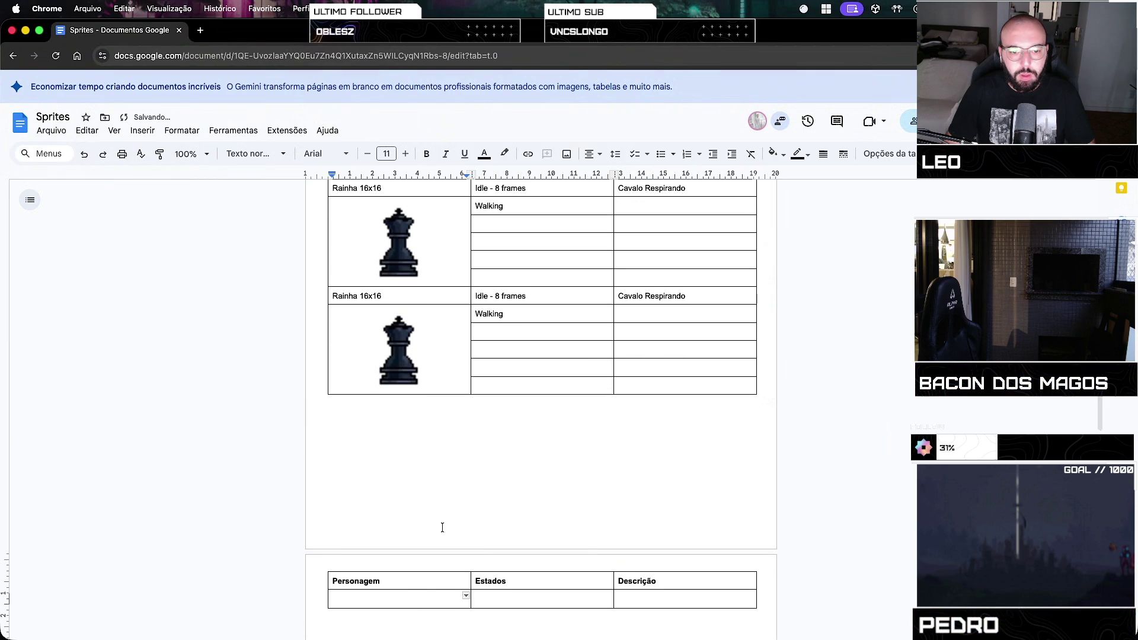
pyautogui.hotkey('ctrl', 'v')
# Insert rows above the pasted block and paste a second copy of the Rainha rows
pyautogui.rightClick(540, 484)
pyautogui.click(688, 317)
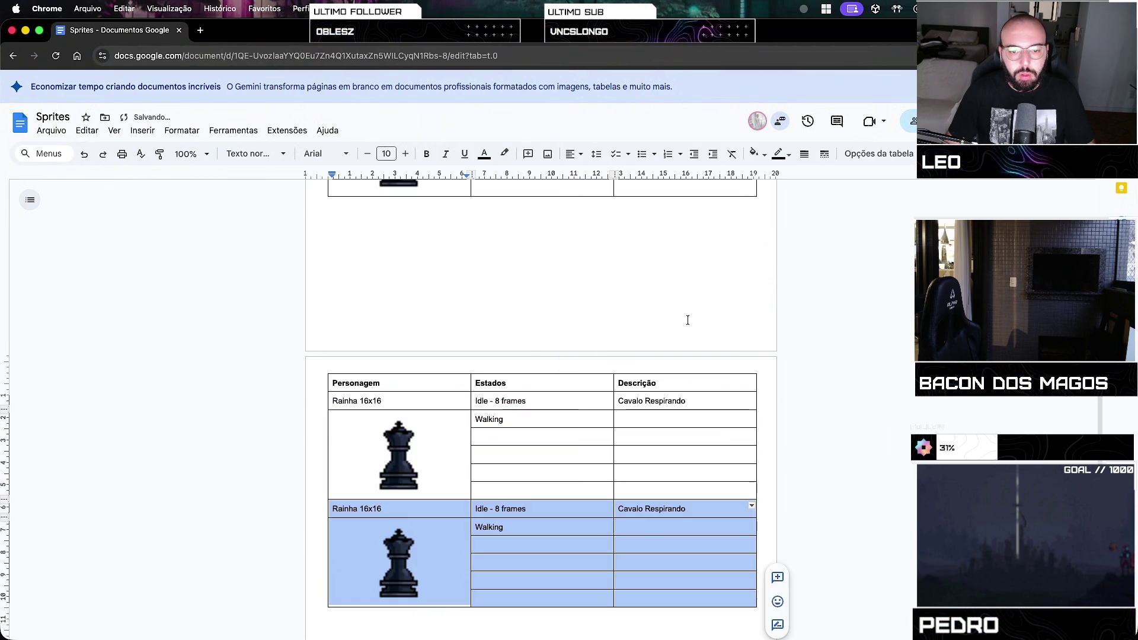
pyautogui.click(508, 453)
pyautogui.scroll(5, 507, 456)
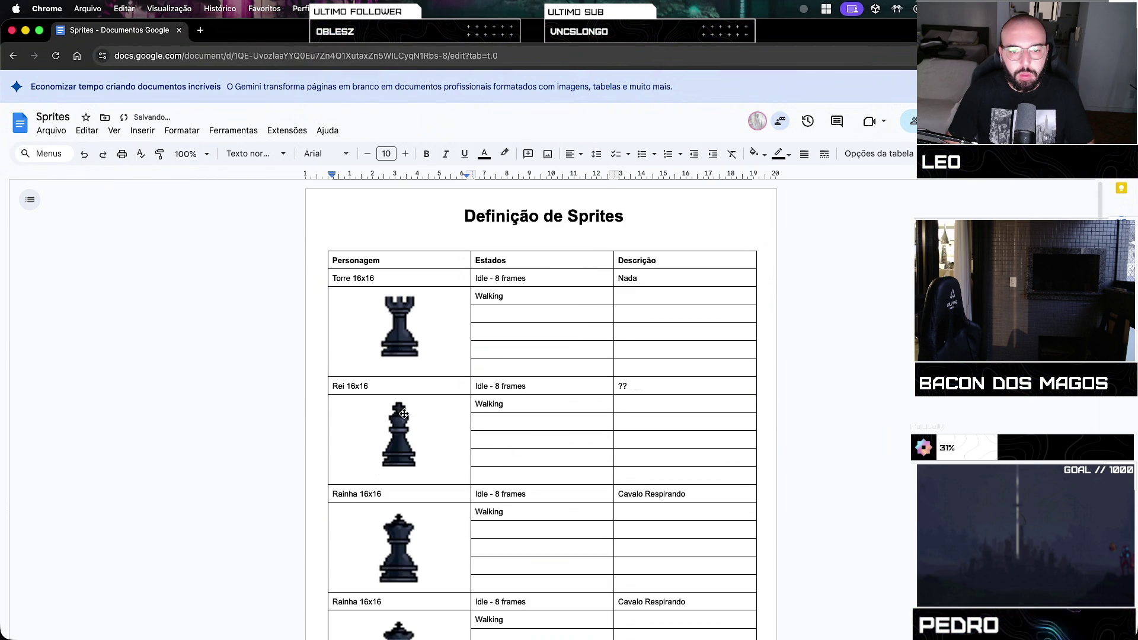
pyautogui.scroll(-5, 400, 419)
pyautogui.hotkey('ctrl', 'v')
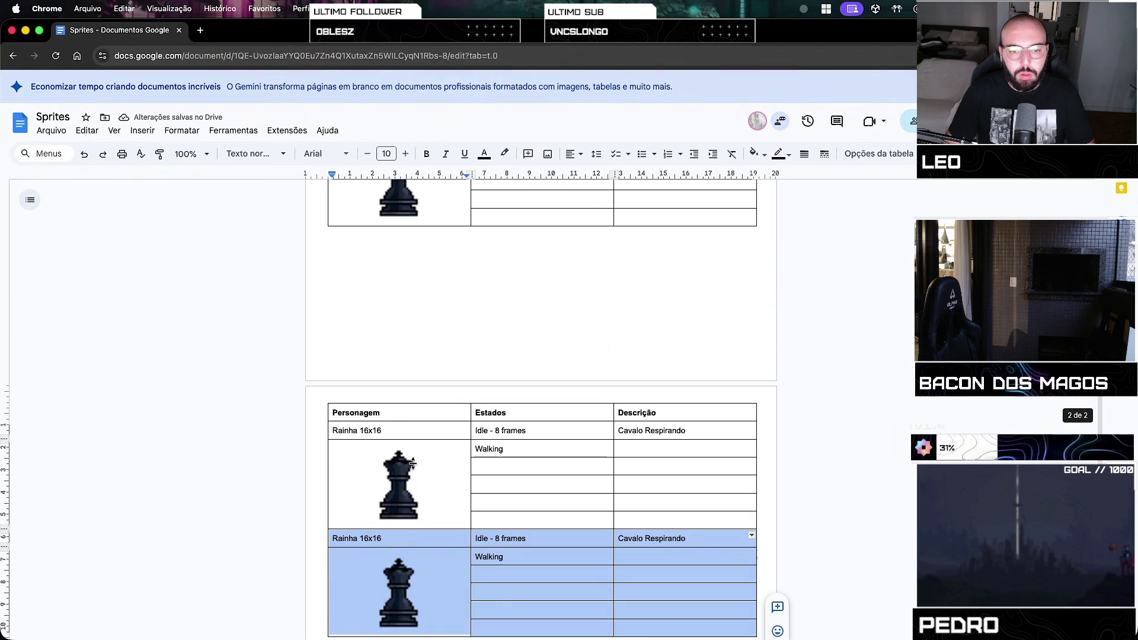
pyautogui.click(439, 502)
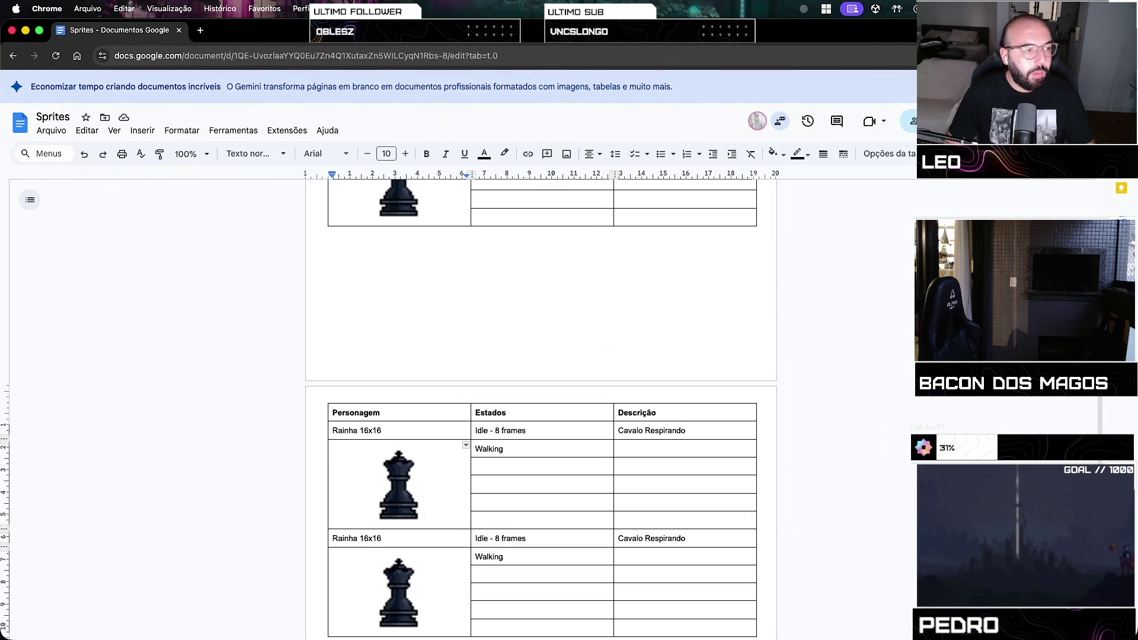
# Paste the bishop sprite into the first Rainha block's image cell and resize it to fit
pyautogui.click(356, 485)
pyautogui.hotkey('ctrl', 'v')
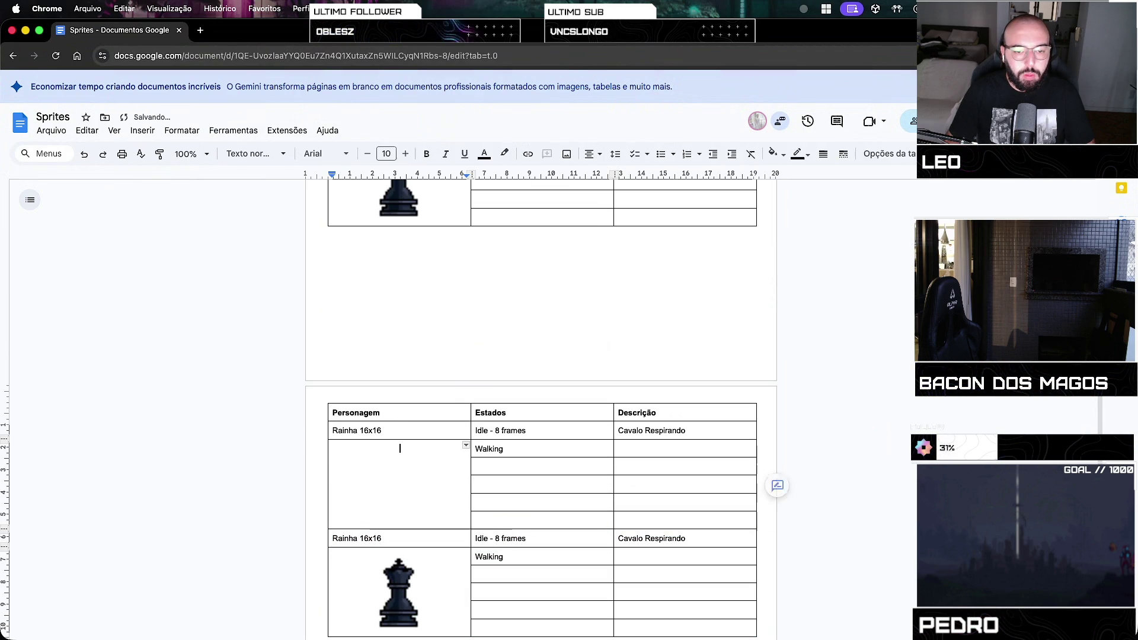
pyautogui.hotkey('ctrl', 'z')
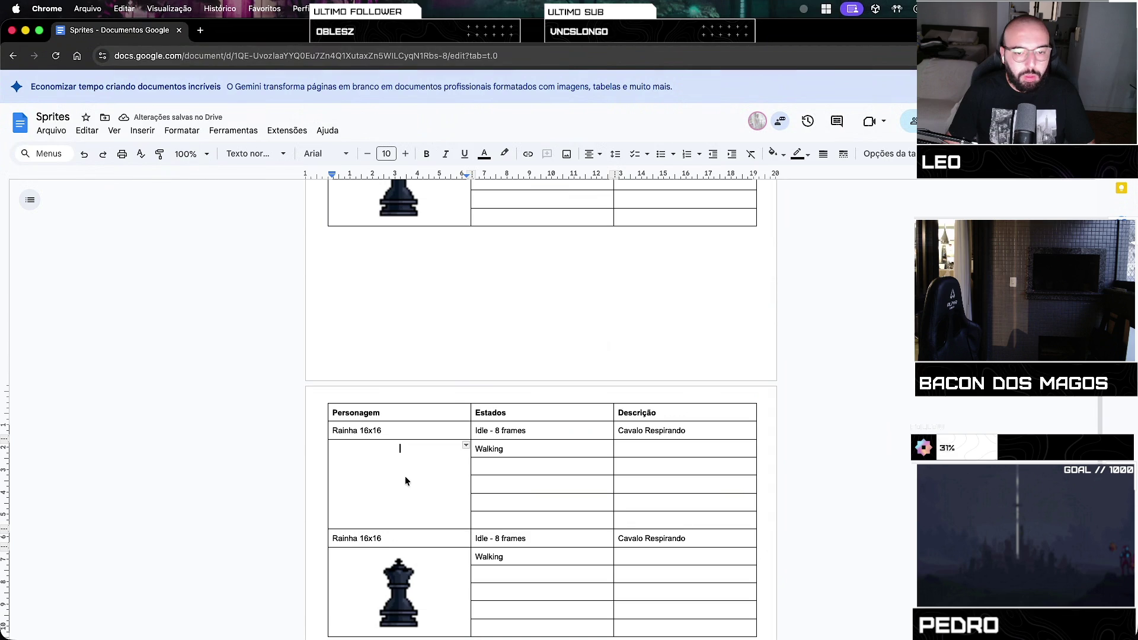
pyautogui.hotkey('ctrl', 'v')
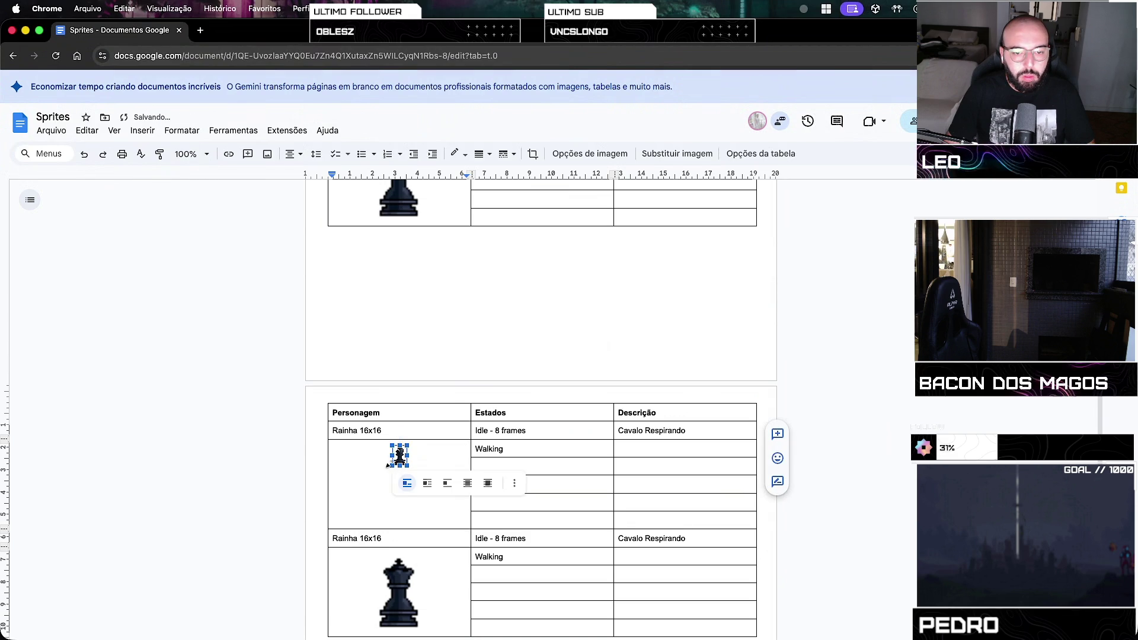
pyautogui.moveTo(353, 526); pyautogui.dragTo(363, 512)
# Replace the lower block's queen image with the pawn sprite
pyautogui.scroll(-3, 293, 532)
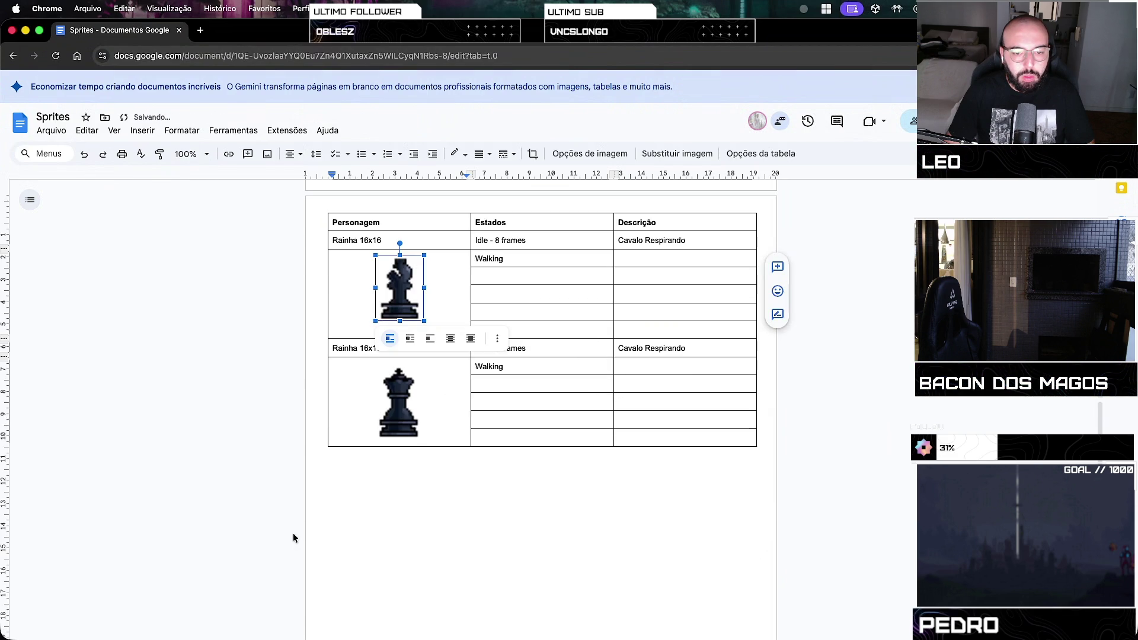
pyautogui.click(404, 412)
pyautogui.press('BackSpace')
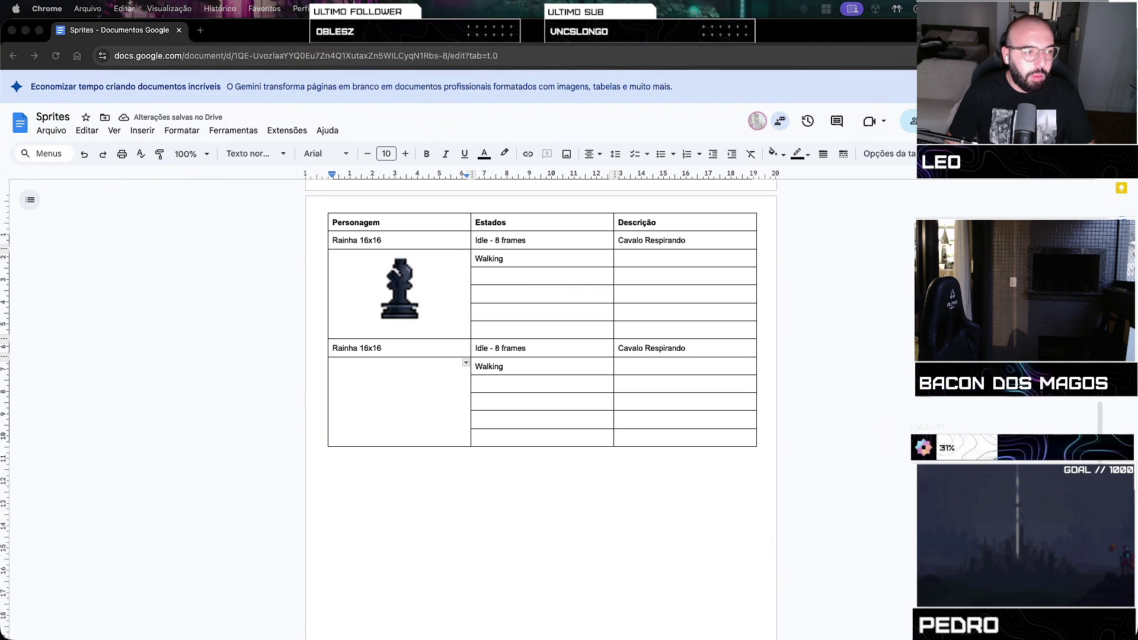
pyautogui.click(380, 405)
pyautogui.press('cmd+v')
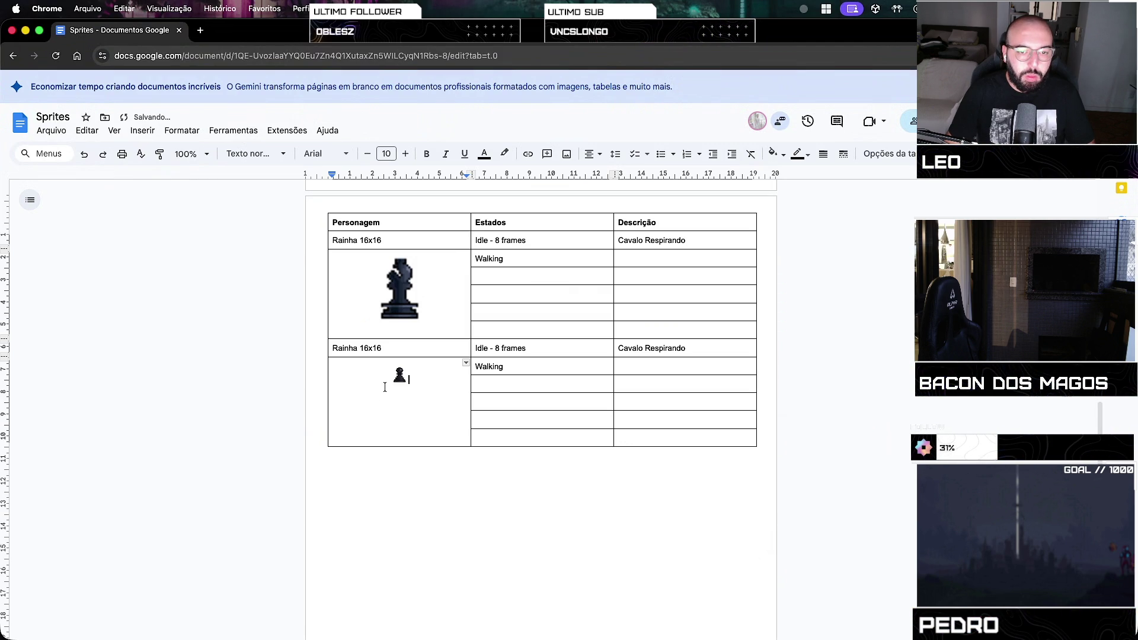
pyautogui.click(398, 374)
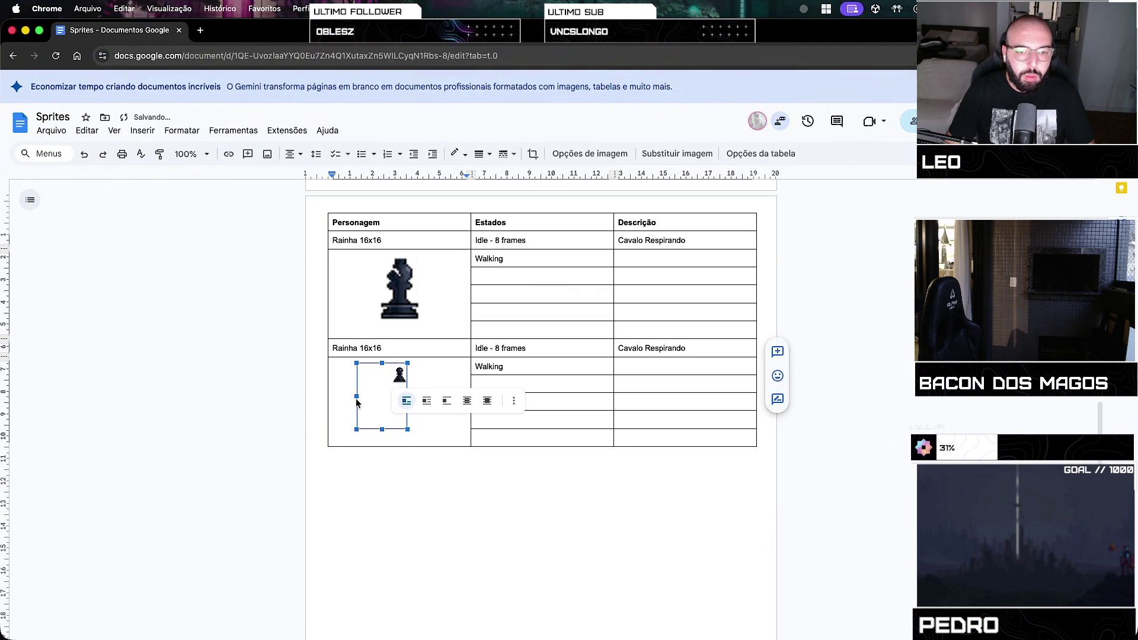
pyautogui.click(376, 496)
pyautogui.scroll(-3, 343, 494)
pyautogui.scroll(5, 343, 493)
pyautogui.scroll(-10, 343, 494)
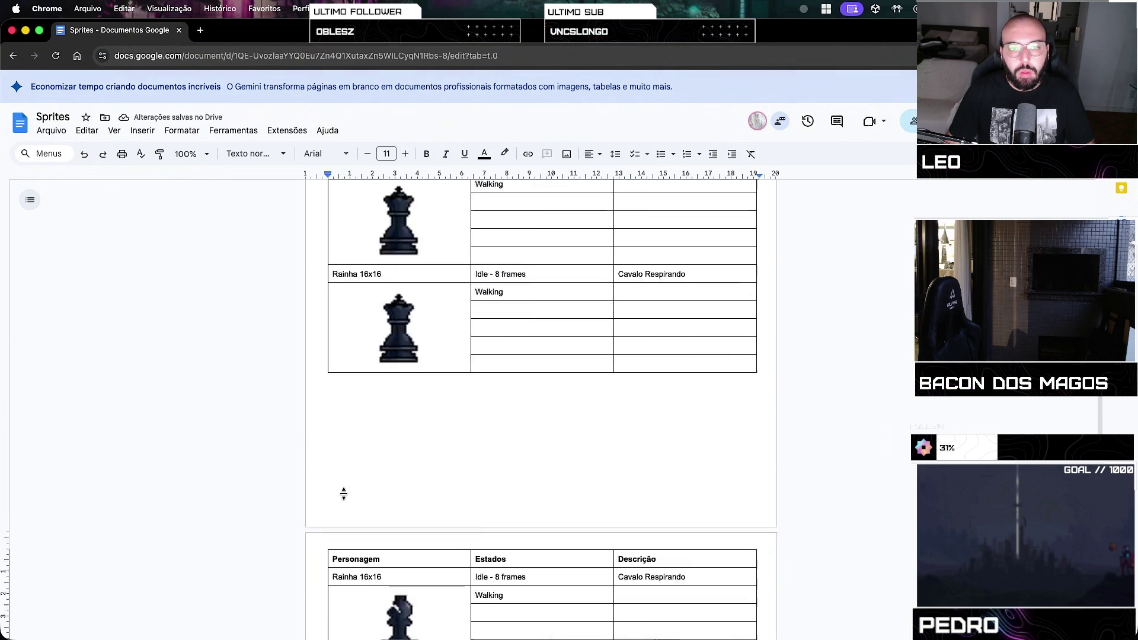
pyautogui.click(489, 380)
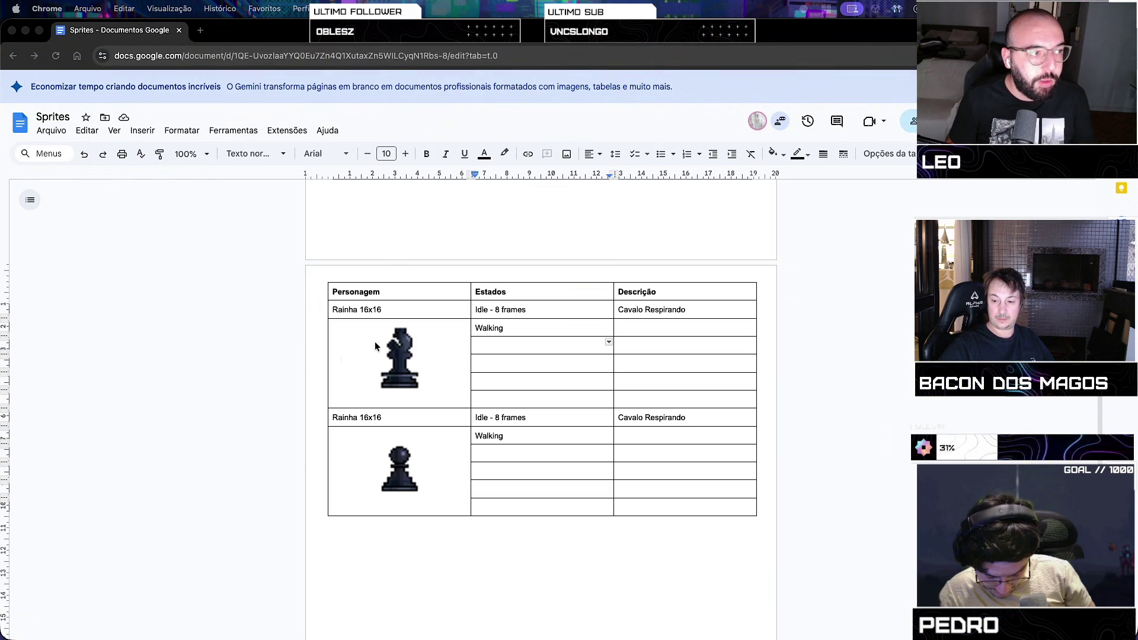
# Rename the first row to Bispo 16x16 and the second row to Peao 16x16
pyautogui.doubleClick(357, 310)
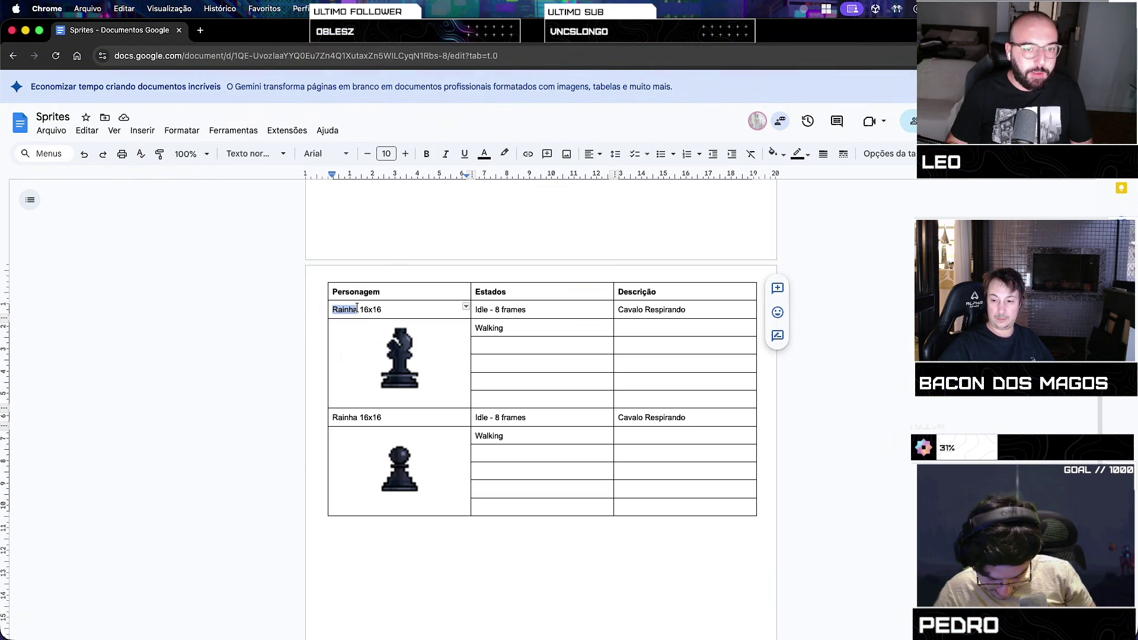
pyautogui.write('Bispo')
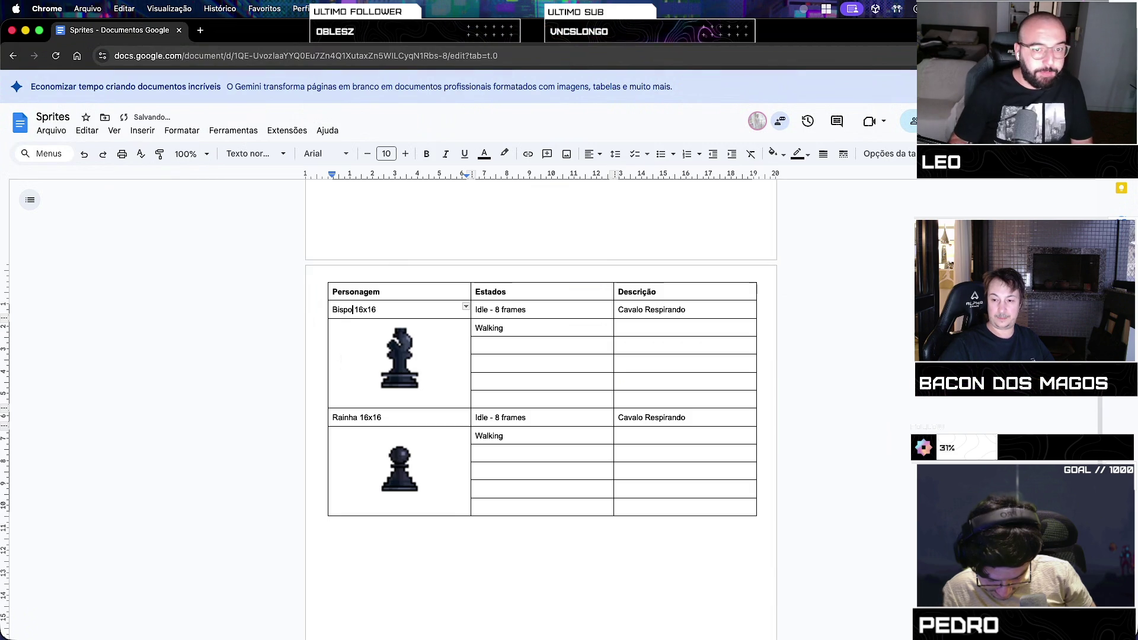
pyautogui.doubleClick(342, 411)
pyautogui.write('Peao')
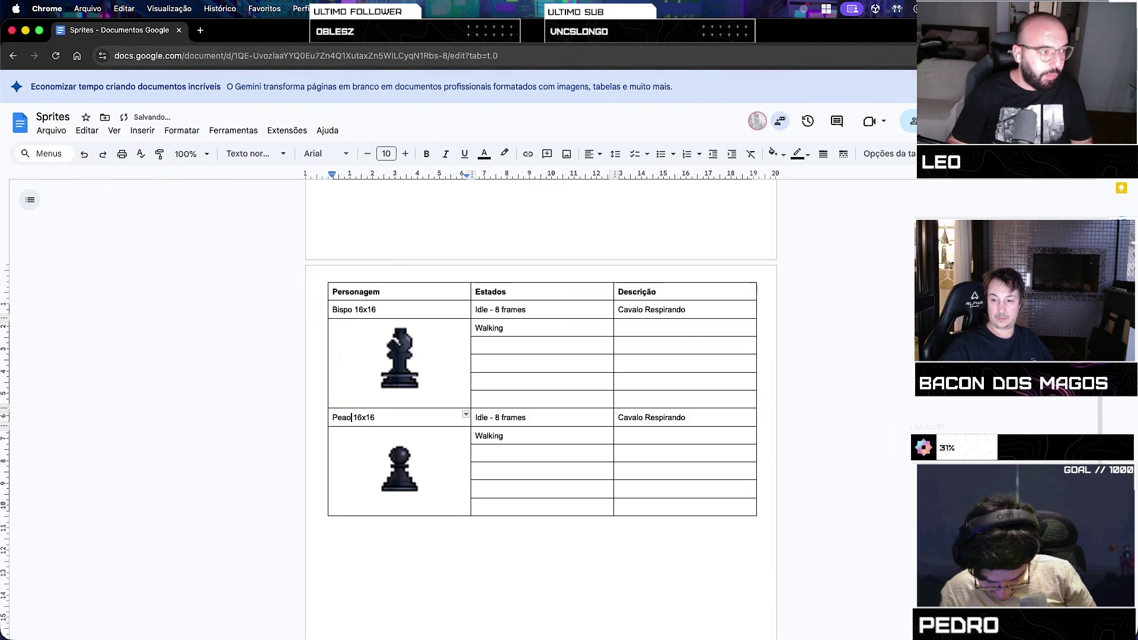
pyautogui.click(465, 566)
# Correct the misspelling Peao to Peão using the spelling suggestion
pyautogui.scroll(5, 468, 523)
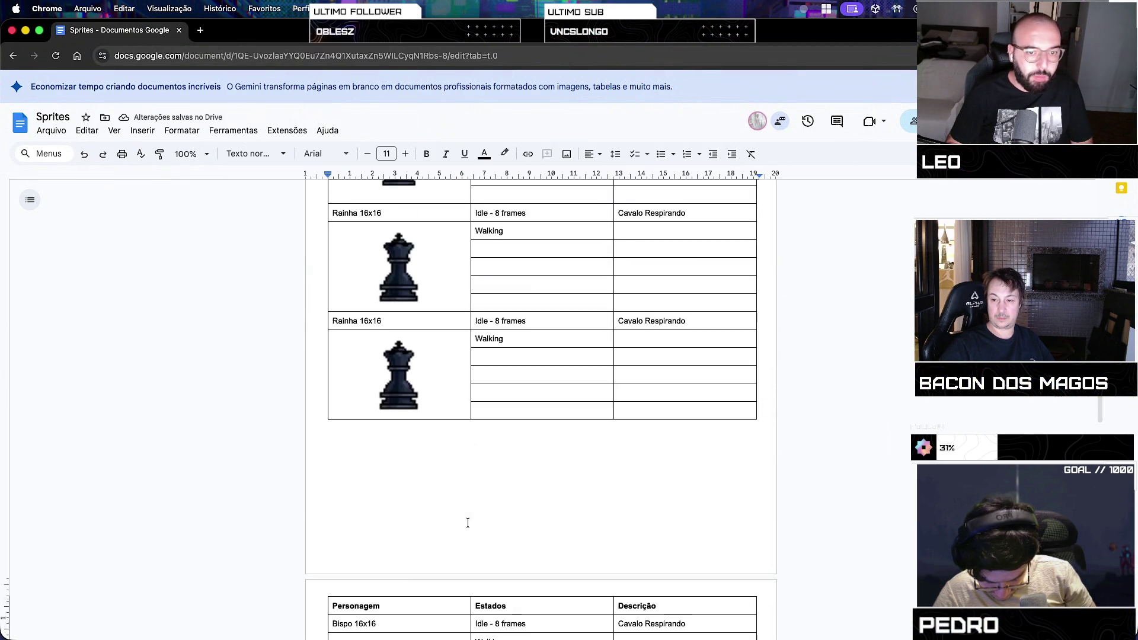
pyautogui.scroll(5, 468, 522)
pyautogui.scroll(-4, 468, 522)
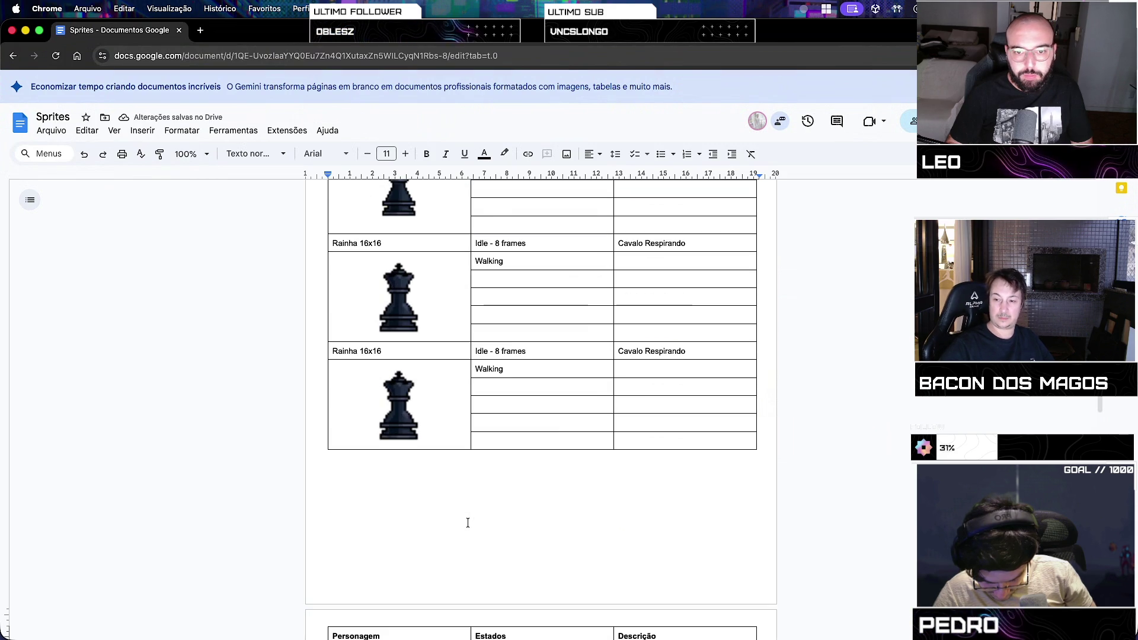
pyautogui.click(472, 437)
pyautogui.scroll(-7, 472, 462)
pyautogui.scroll(1, 473, 503)
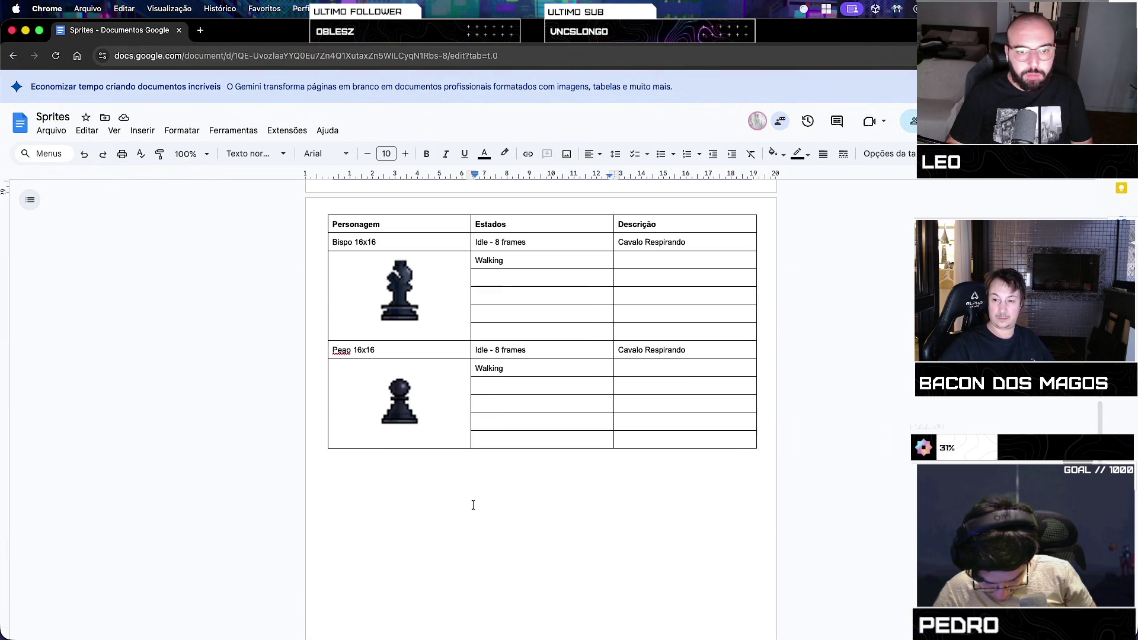
pyautogui.click(473, 505)
pyautogui.click(341, 351)
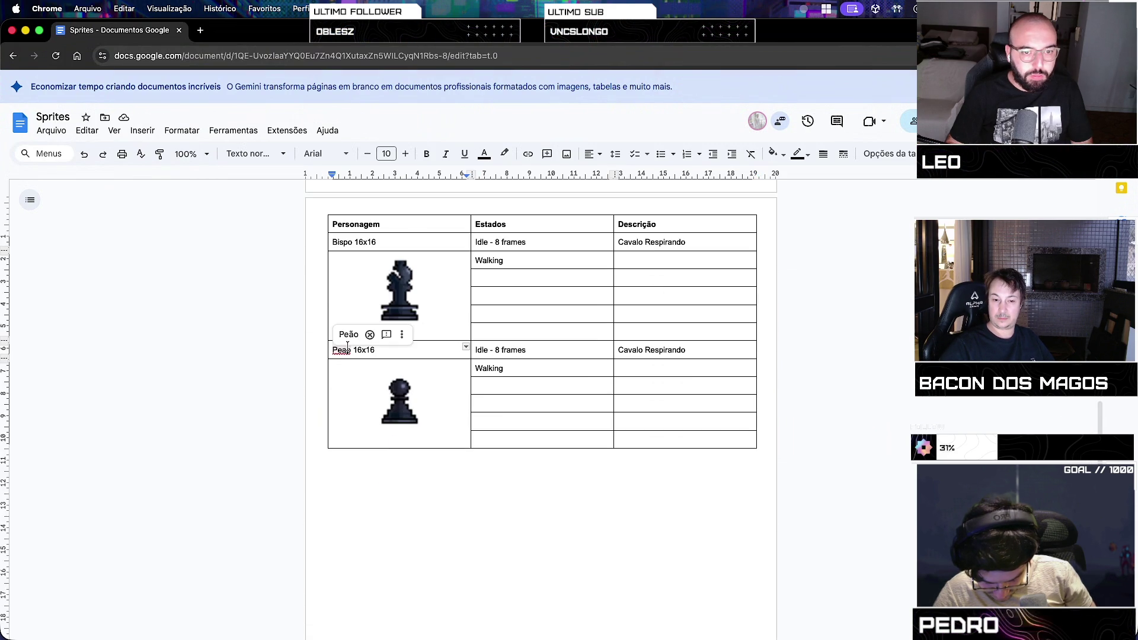
pyautogui.click(347, 333)
# Switch to Discord's image viewer showing the shared image
pyautogui.click(356, 469)
pyautogui.click(427, 424)
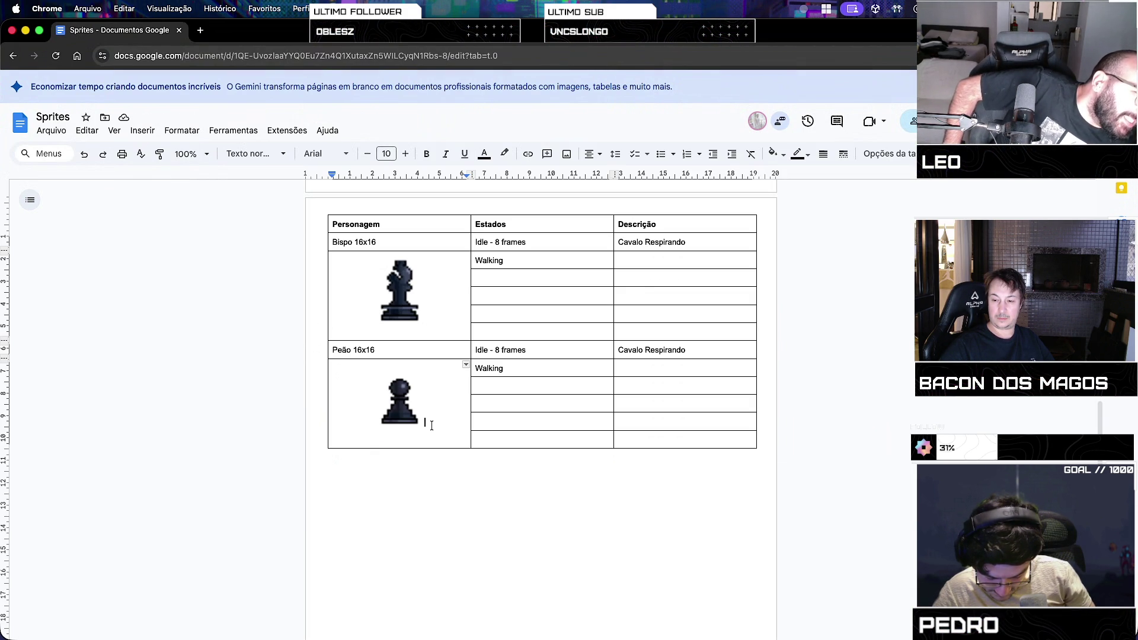
pyautogui.moveTo(403, 637)
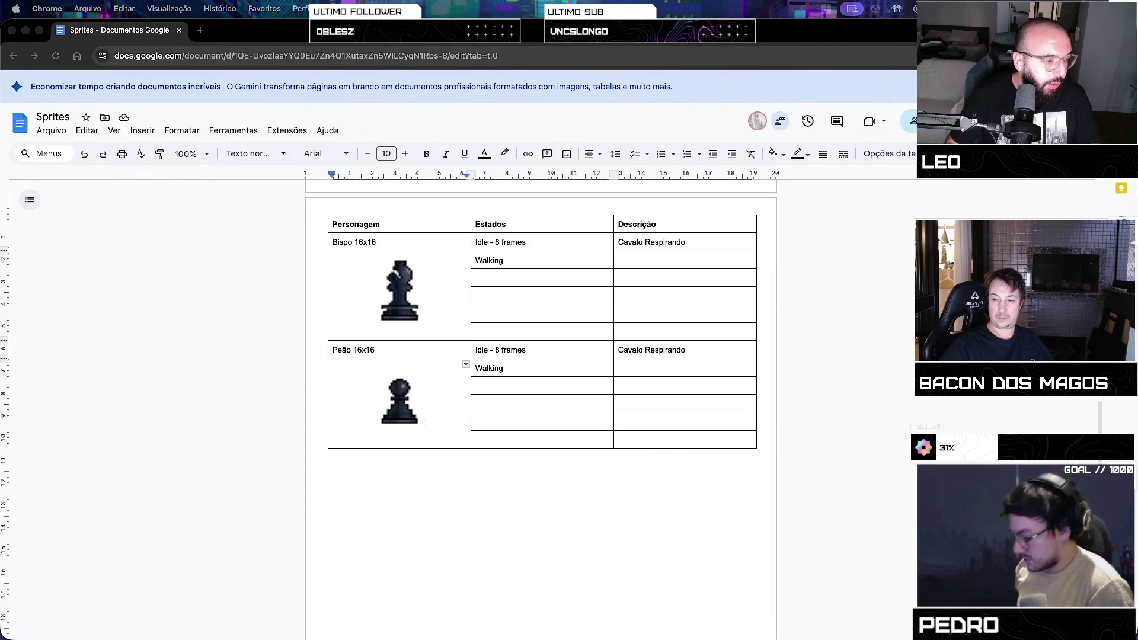
pyautogui.press('super+Tab')
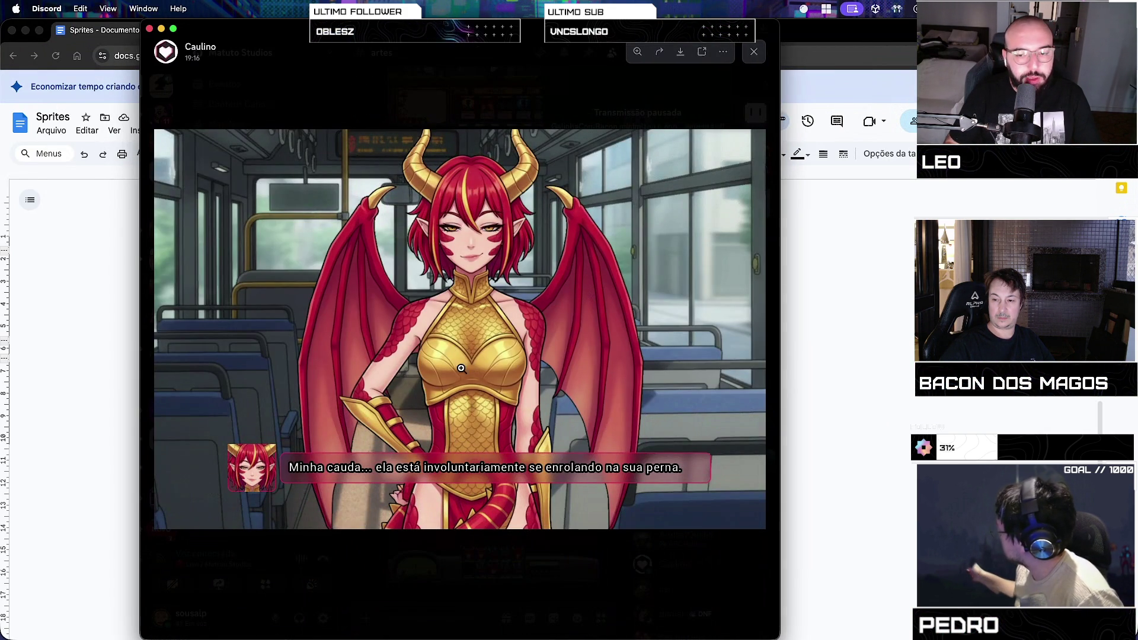
pyautogui.press('super+m')
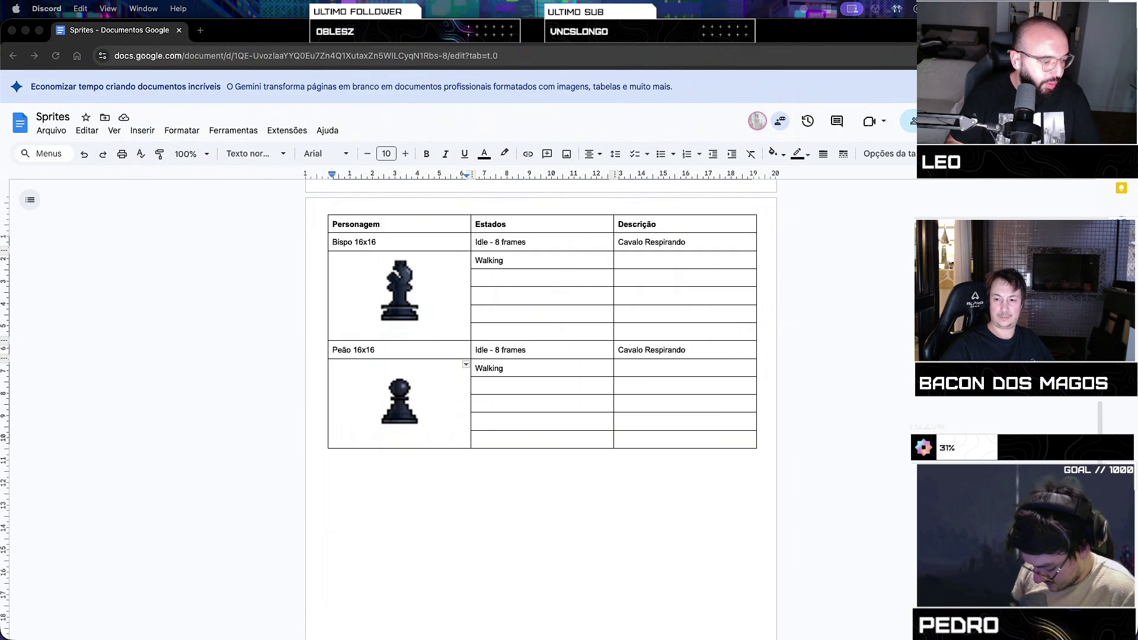
pyautogui.press('super+Tab')
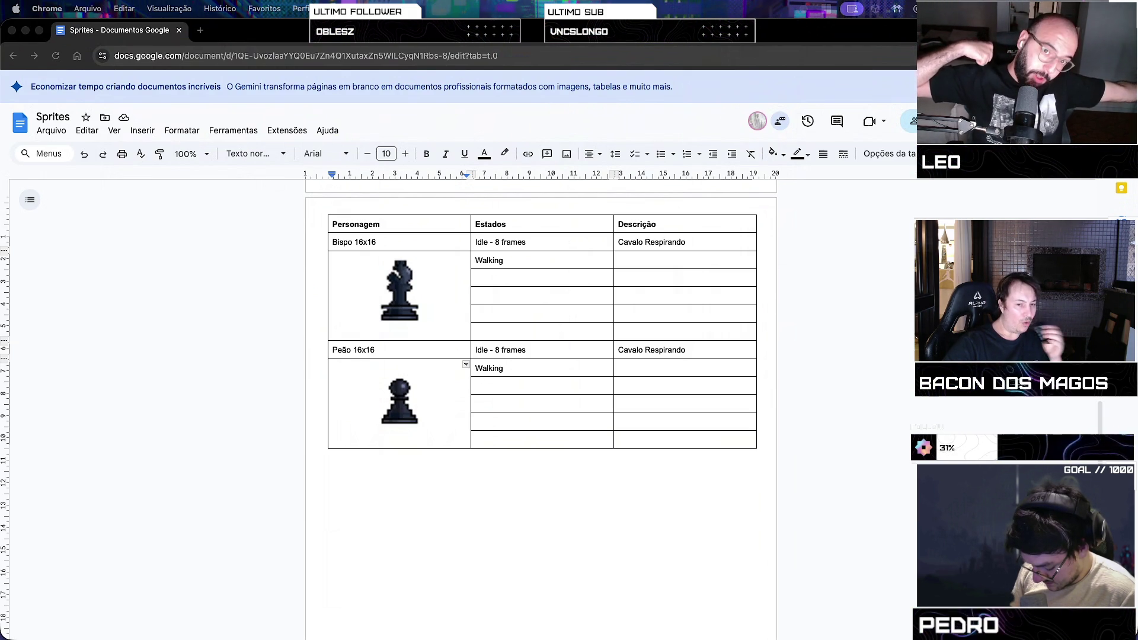
pyautogui.doubleClick(670, 242)
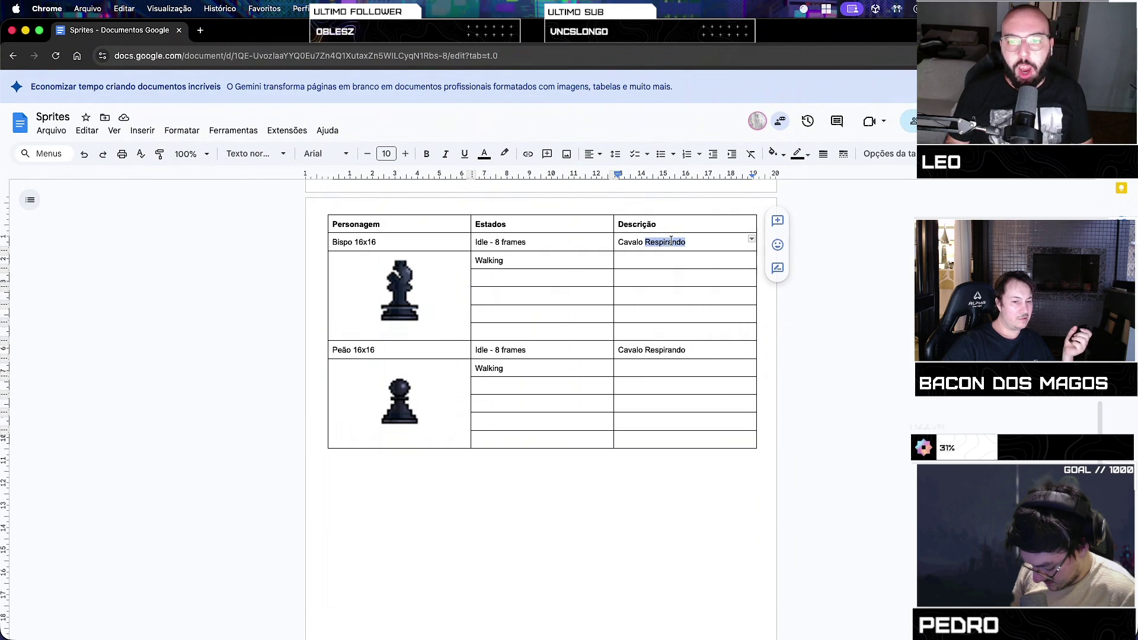
# Erase 'Cavalo Respirando' from the Bispo 16x16 and Peão 16x16 Descrição cells
pyautogui.tripleClick(669, 241)
pyautogui.press('BackSpace')
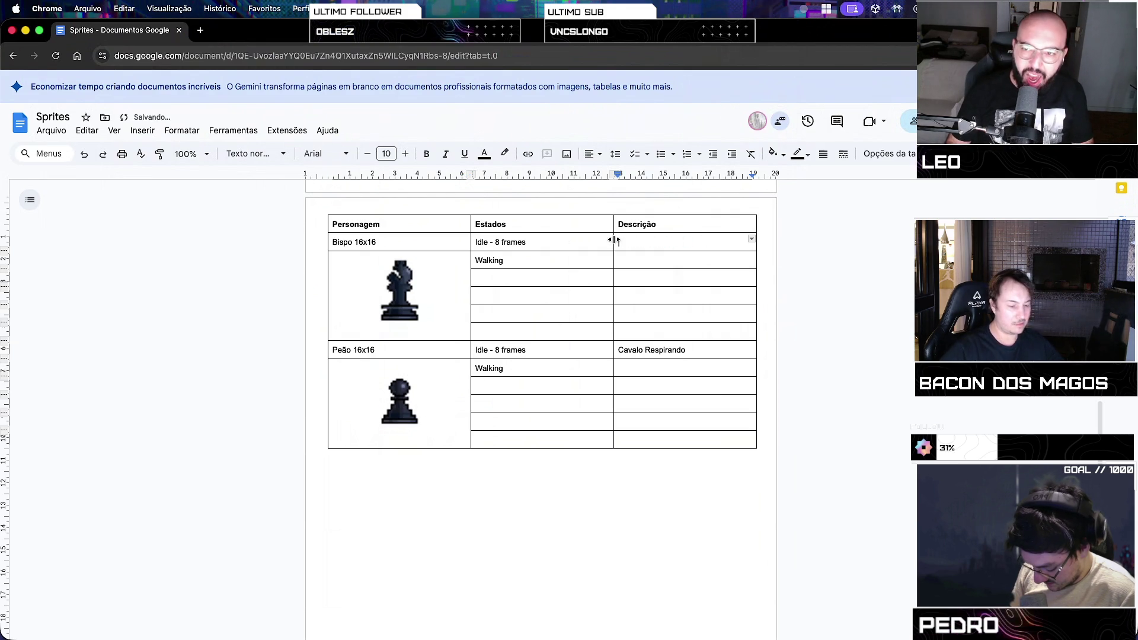
pyautogui.moveTo(686, 351)
pyautogui.mouseDown()
pyautogui.moveTo(635, 332)
pyautogui.moveTo(617, 351)
pyautogui.mouseUp()
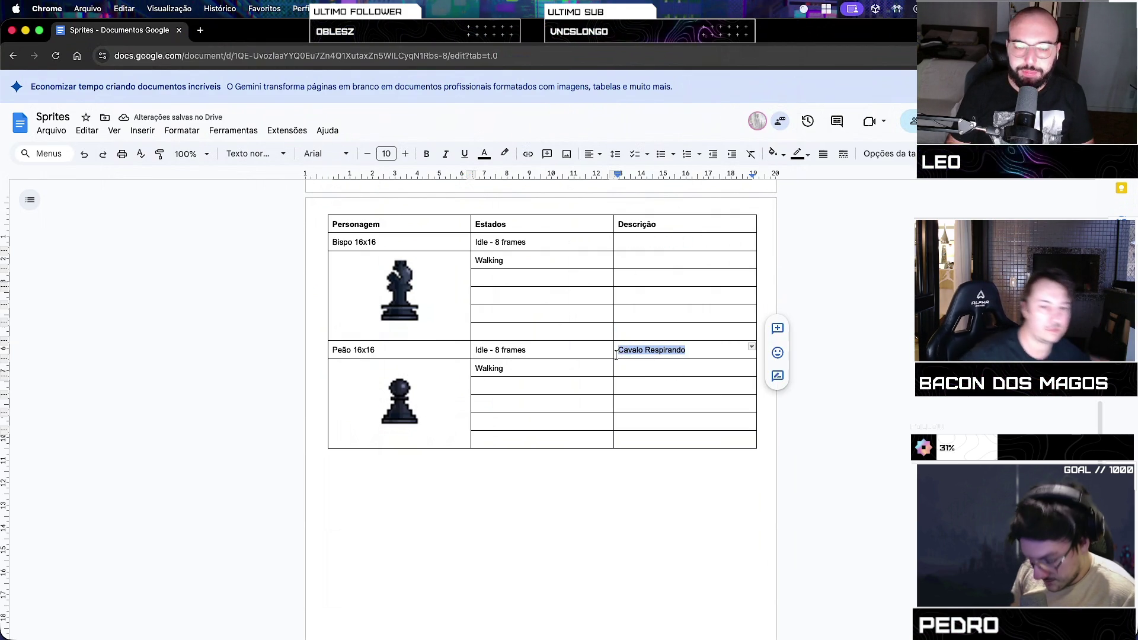
pyautogui.press('BackSpace')
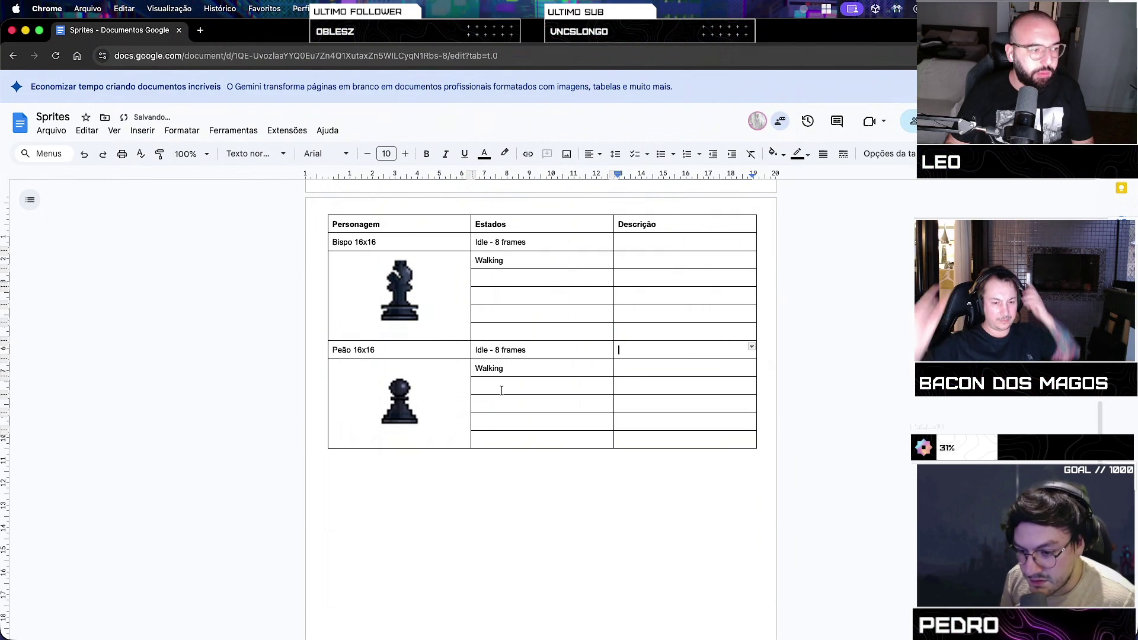
pyautogui.scroll(1, 370, 548)
pyautogui.scroll(10, 370, 548)
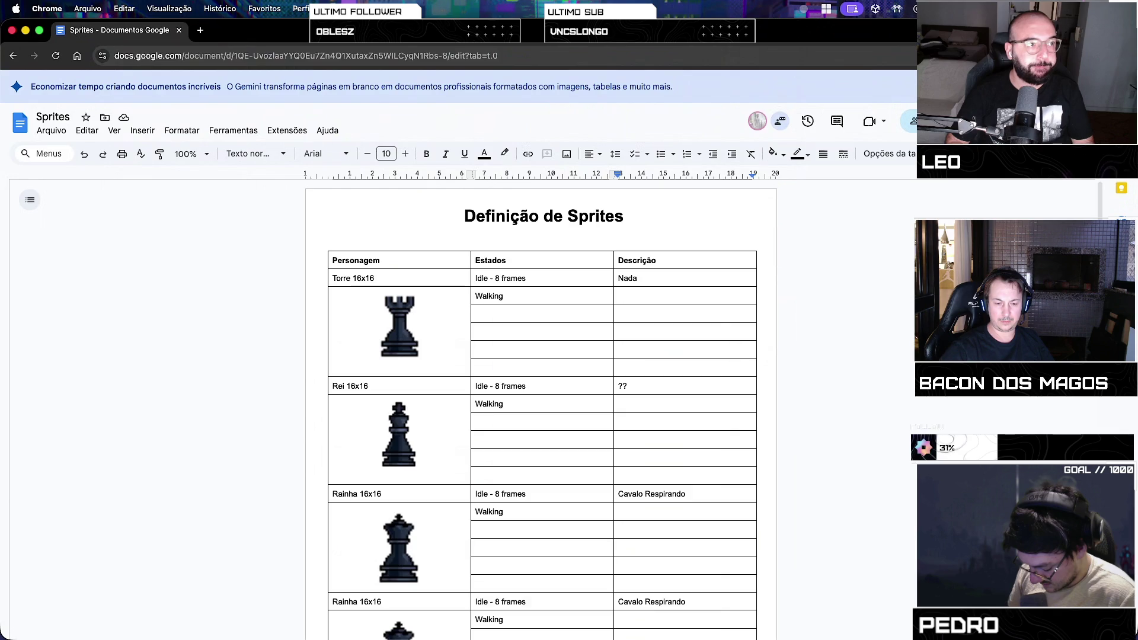
pyautogui.hotkey('ctrl', 'Up')
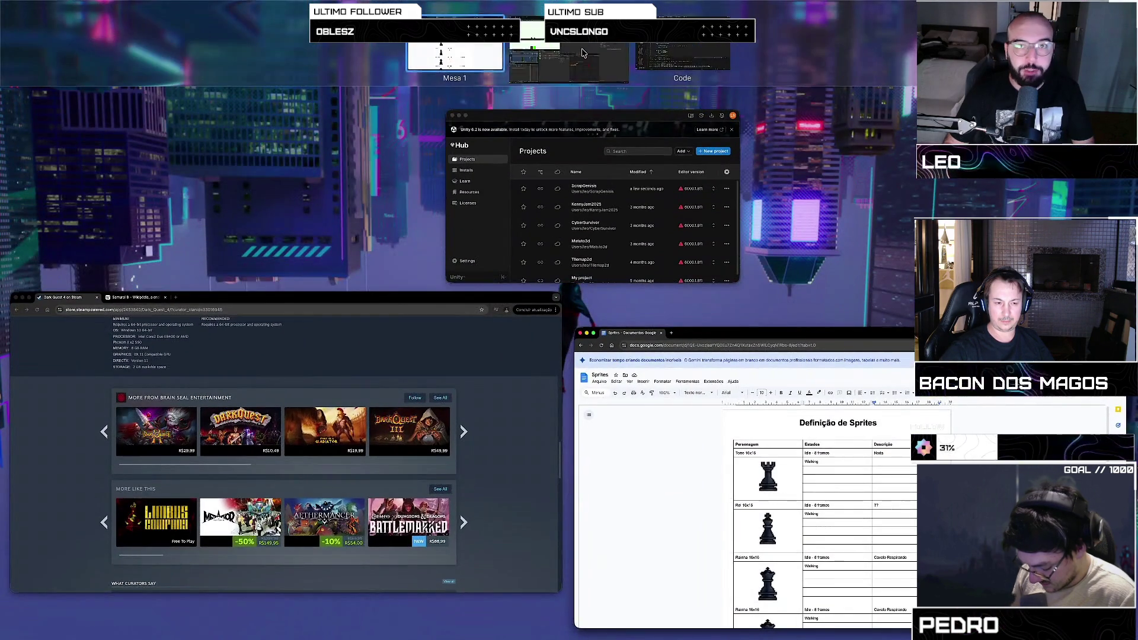
# Switch to the Unity desktop and toggle the editor out of and back into full screen
pyautogui.click(582, 54)
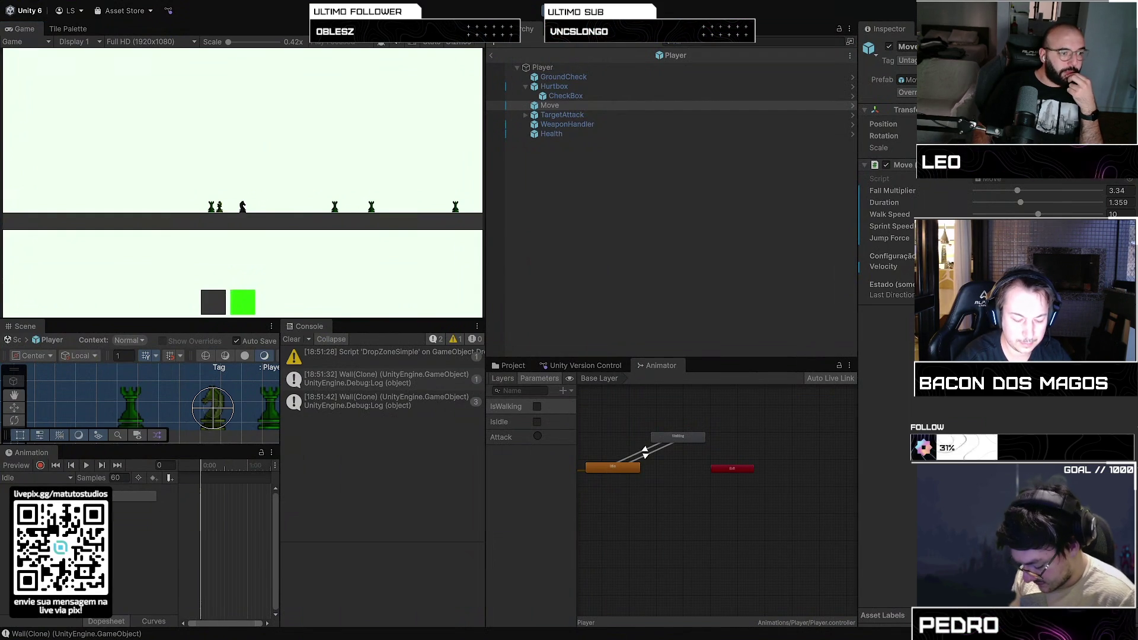
pyautogui.hotkey('ctrl', 'Up')
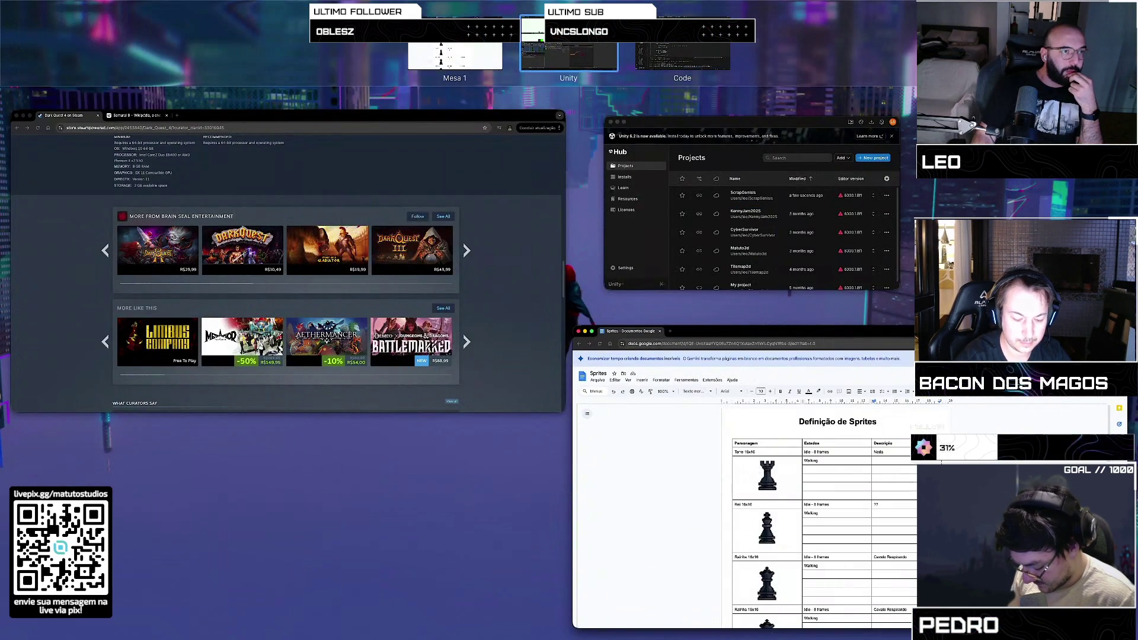
pyautogui.click(568, 51)
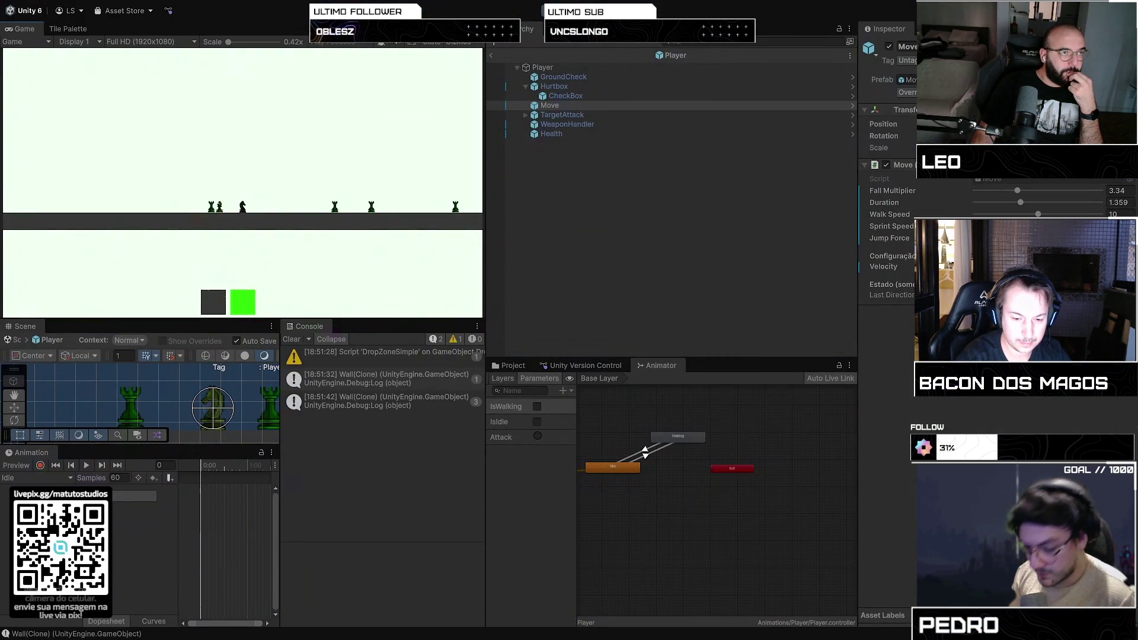
pyautogui.hotkey('ctrl', 'Up')
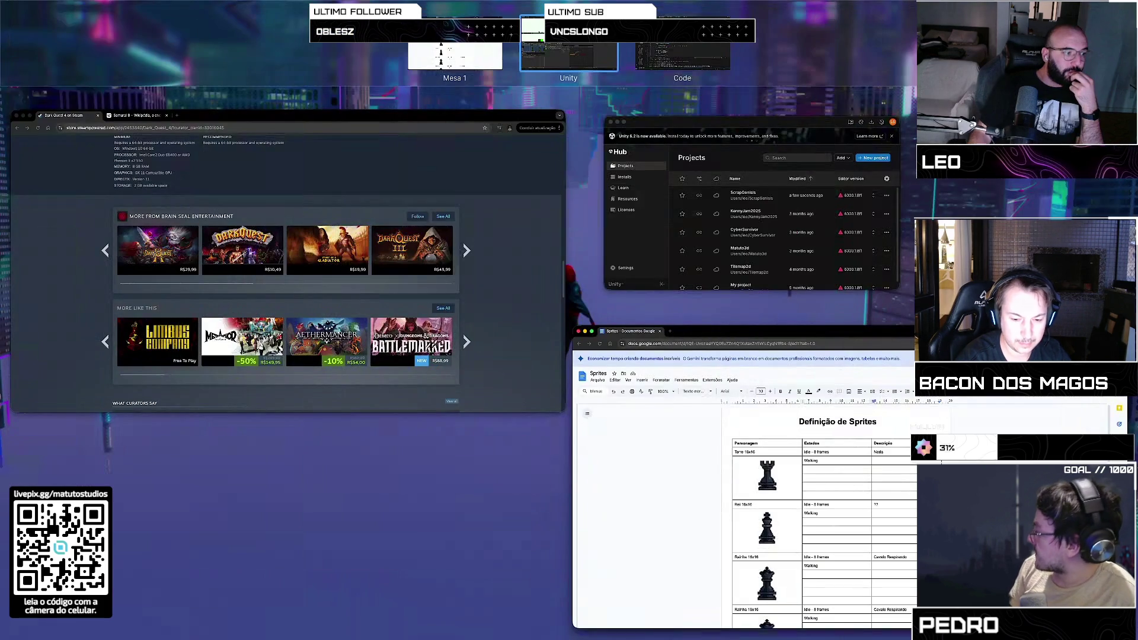
pyautogui.press('Escape')
pyautogui.press('ctrl+super+f')
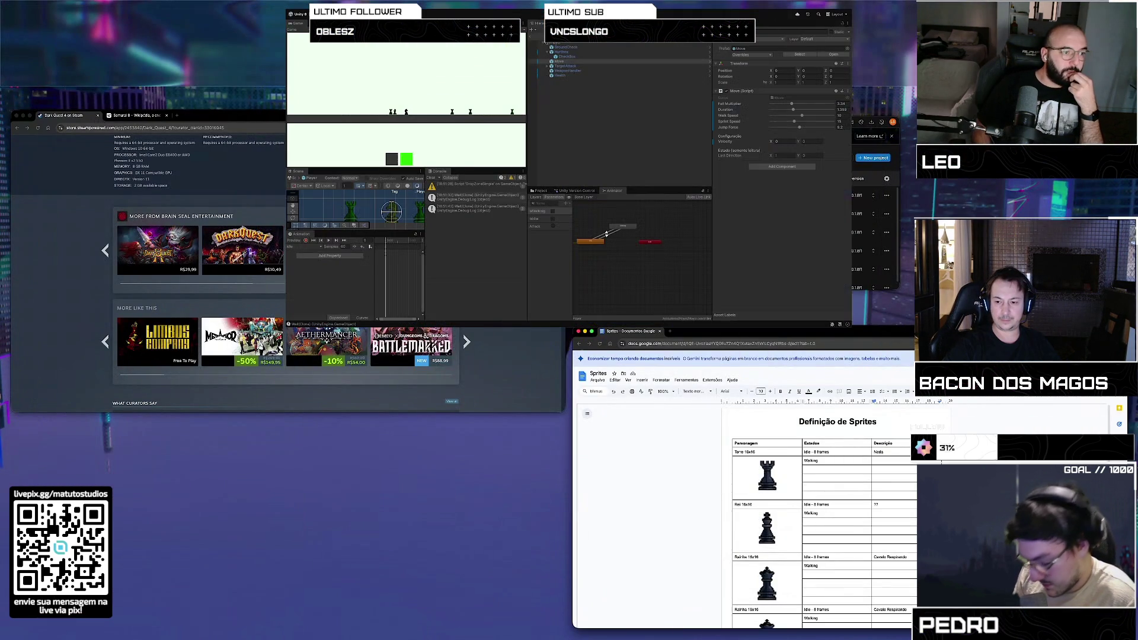
pyautogui.press('ctrl+super+f')
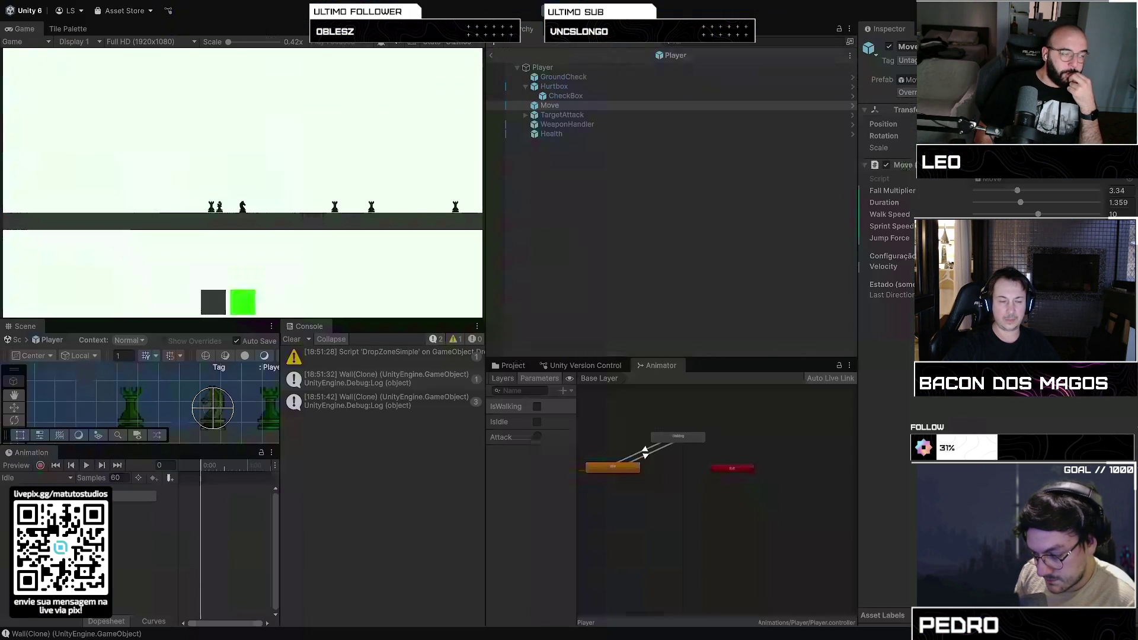
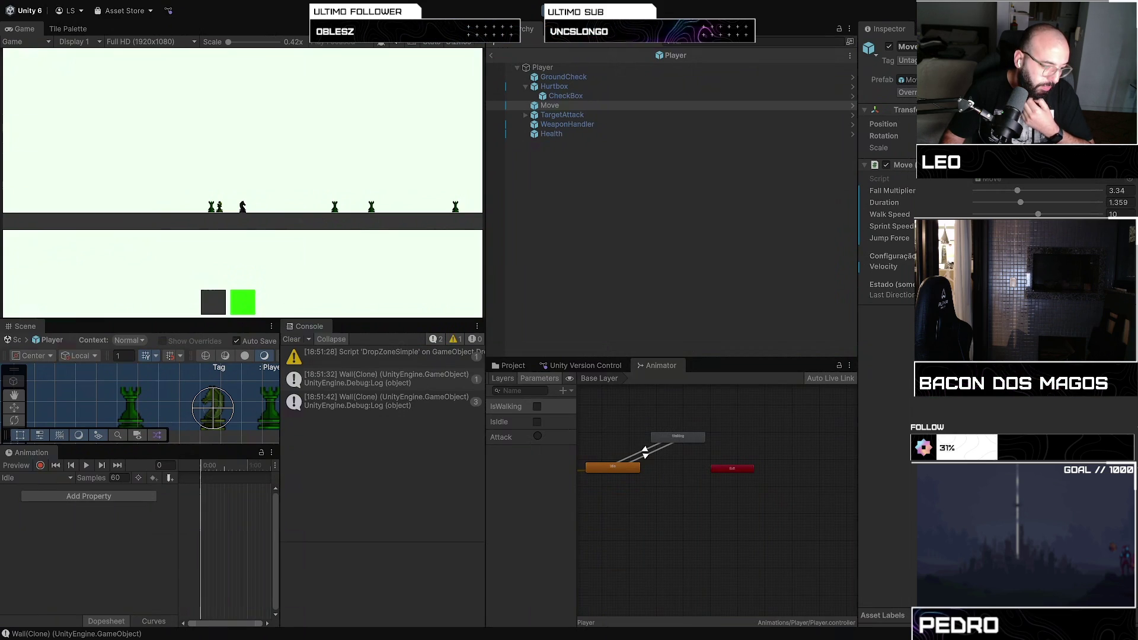
# Switch from the Unity editor to the desktop showing the 'Sprites' Google Doc
pyautogui.press('super+Tab')
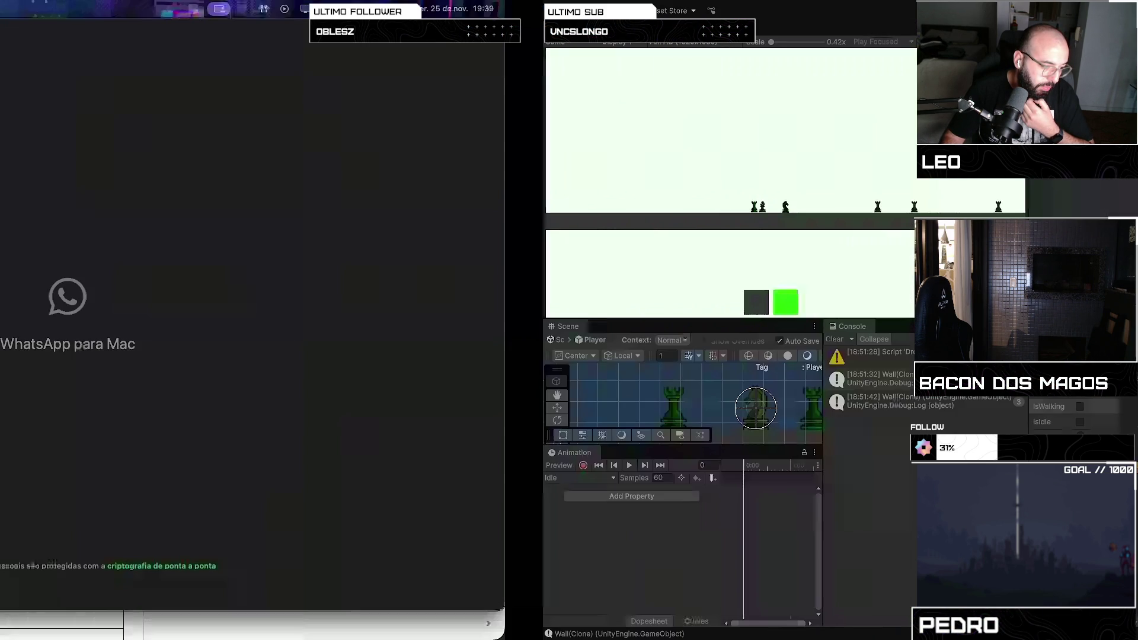
pyautogui.press('super+m')
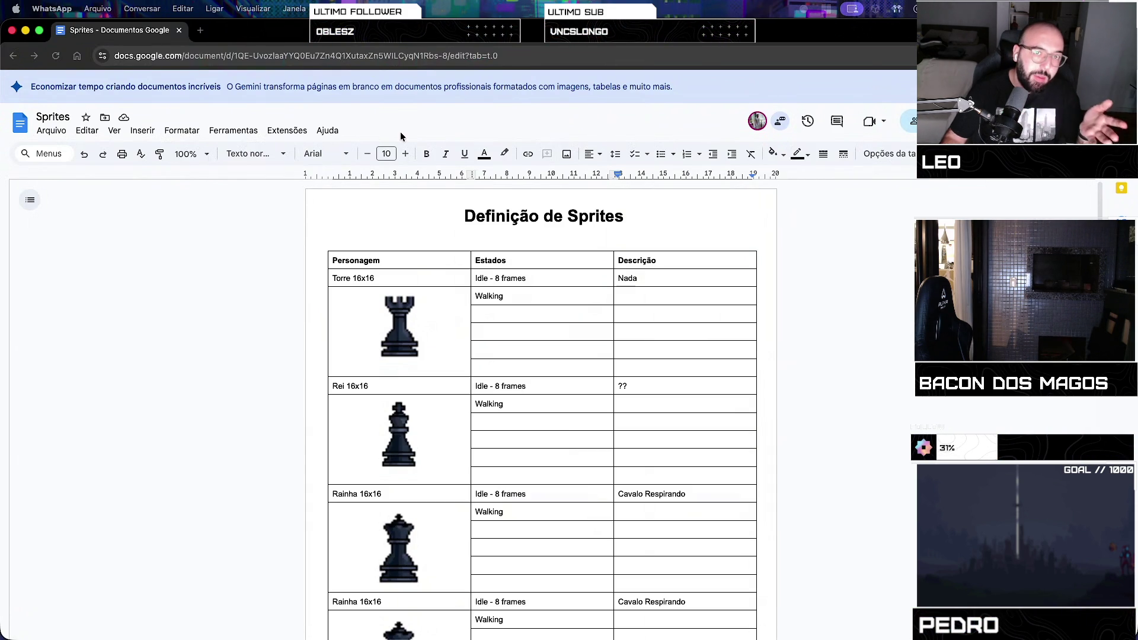
# Return from the Sprites document to the Unity editor's desktop
pyautogui.hotkey('ctrl', 'Right')
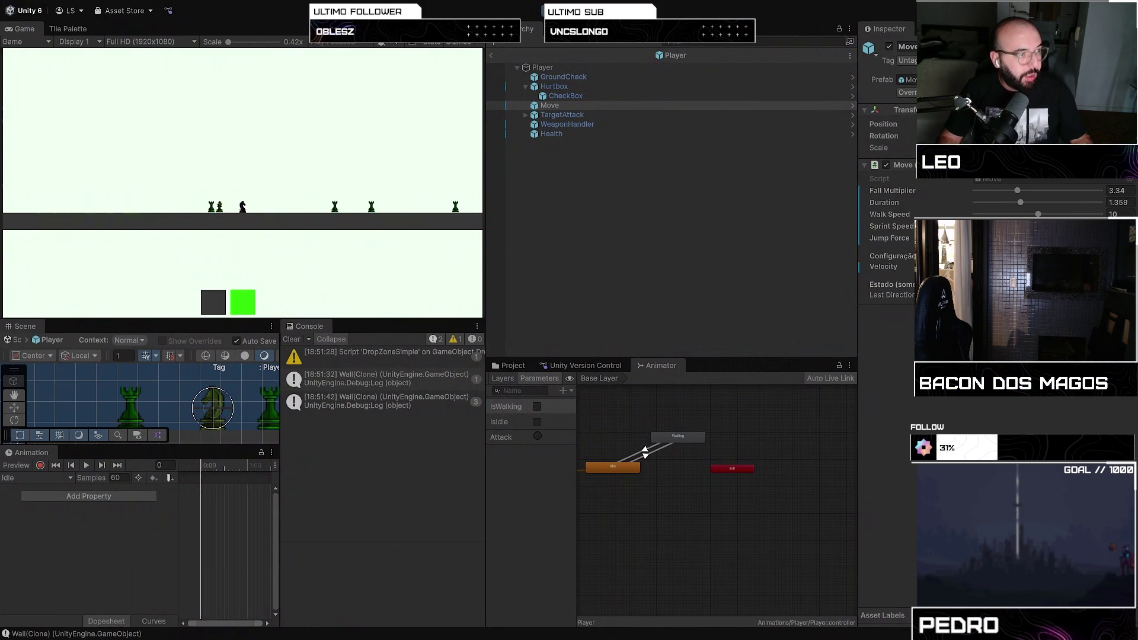
# Toggle the window overview twice, then shift back to the Unity editor's desktop
pyautogui.hotkey('ctrl', 'Up')
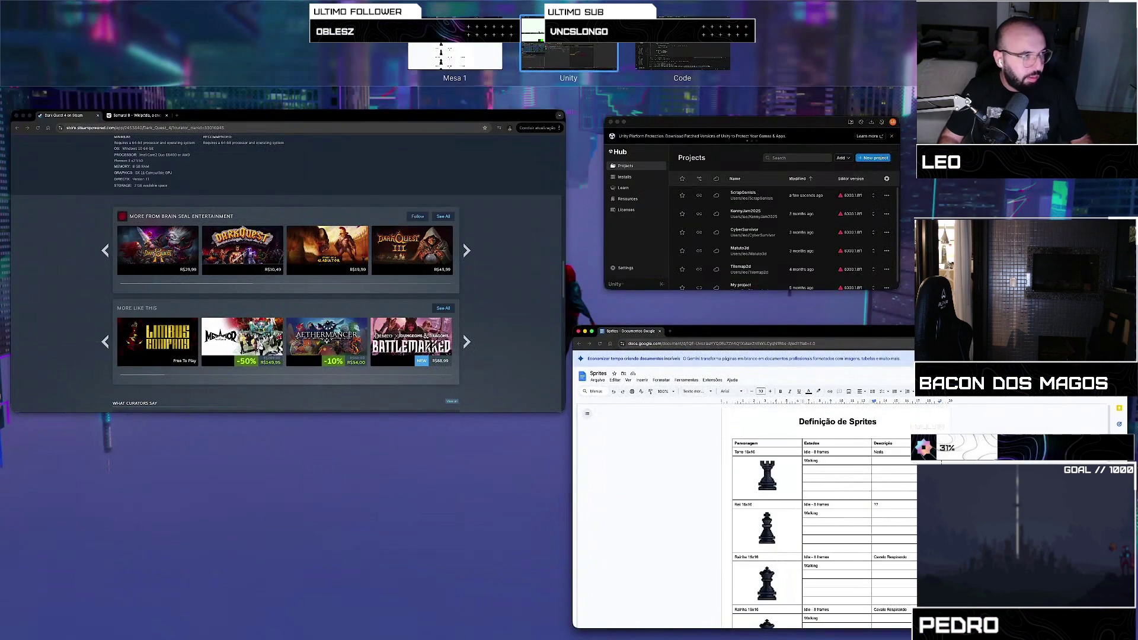
pyautogui.press('Escape')
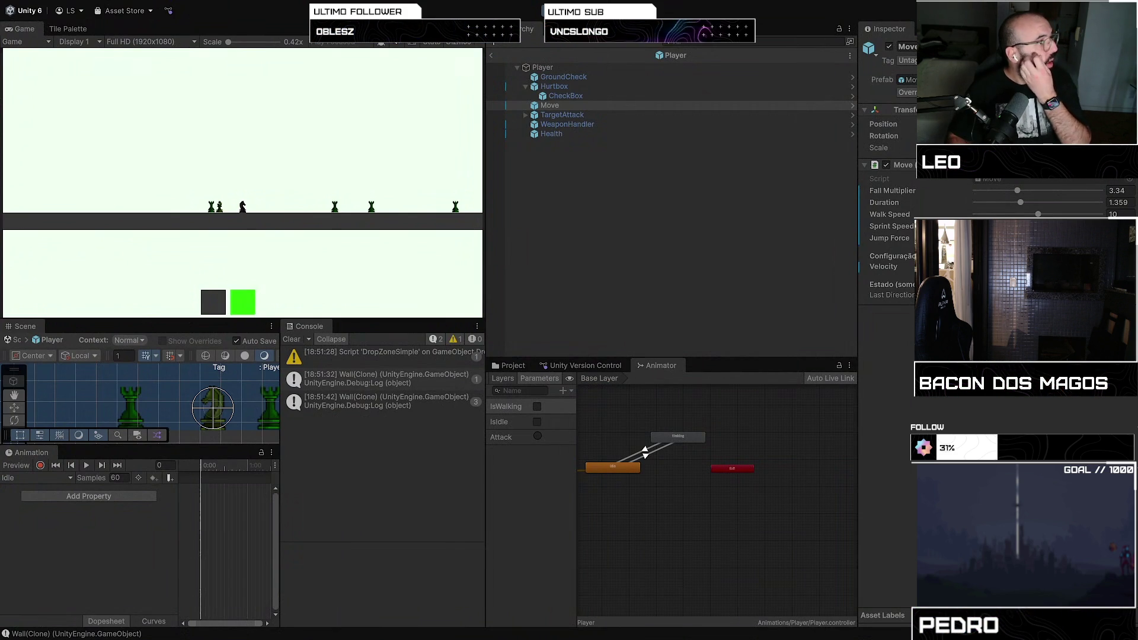
pyautogui.hotkey('ctrl', 'Up')
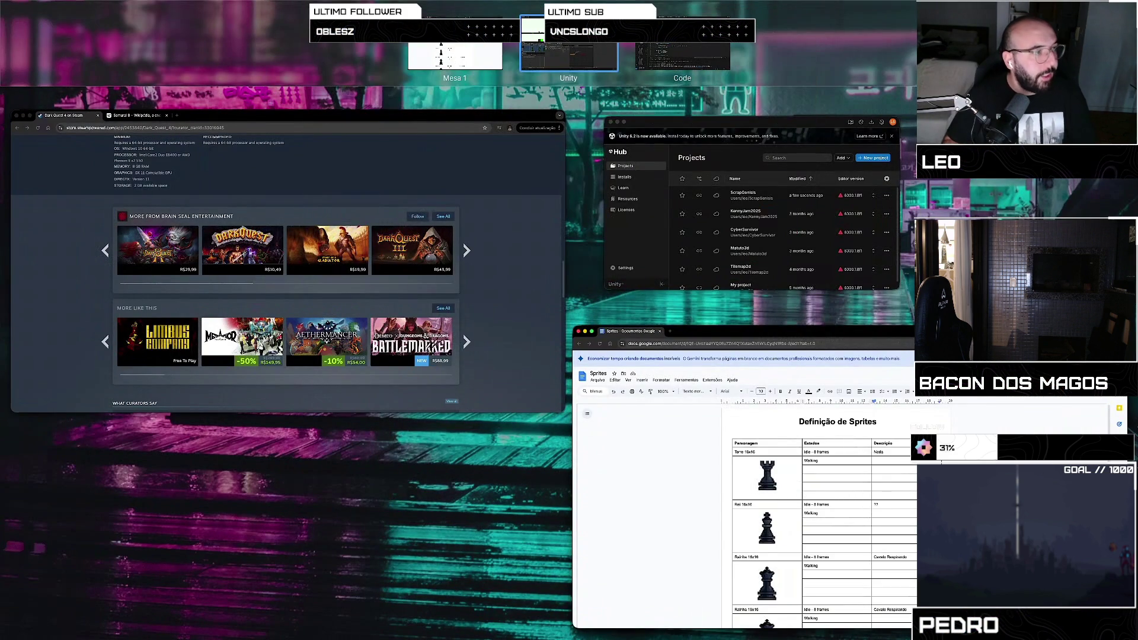
pyautogui.hotkey('ctrl', 'Up')
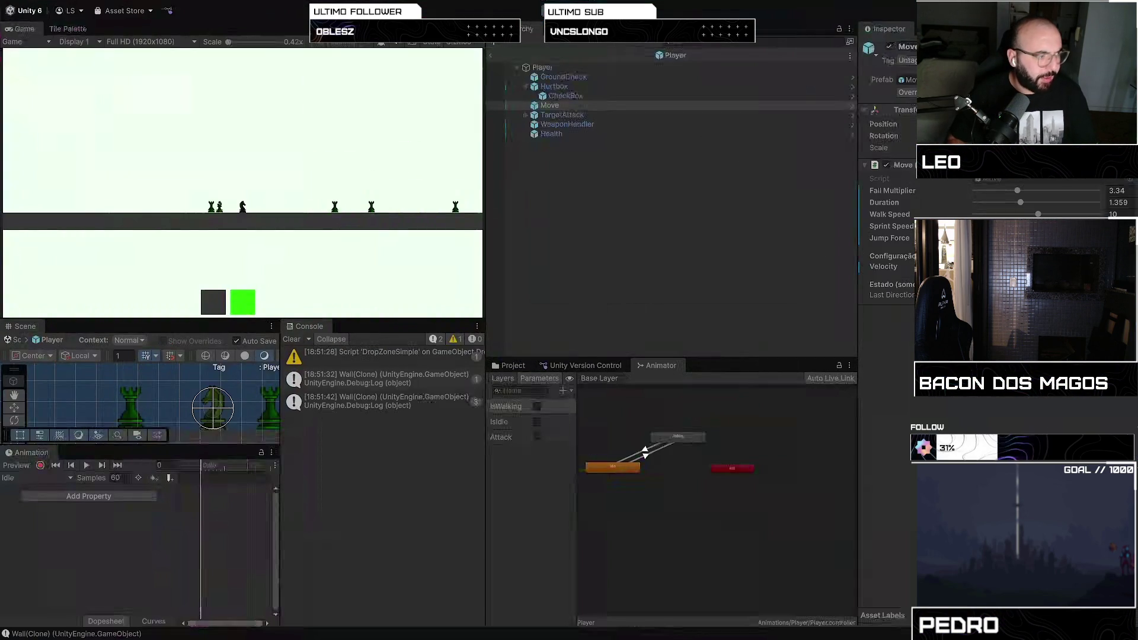
pyautogui.hotkey('ctrl', 'Left')
# Switch desktops and deselect the Move object by clicking empty Hierarchy space
pyautogui.hotkey('ctrl', 'Right')
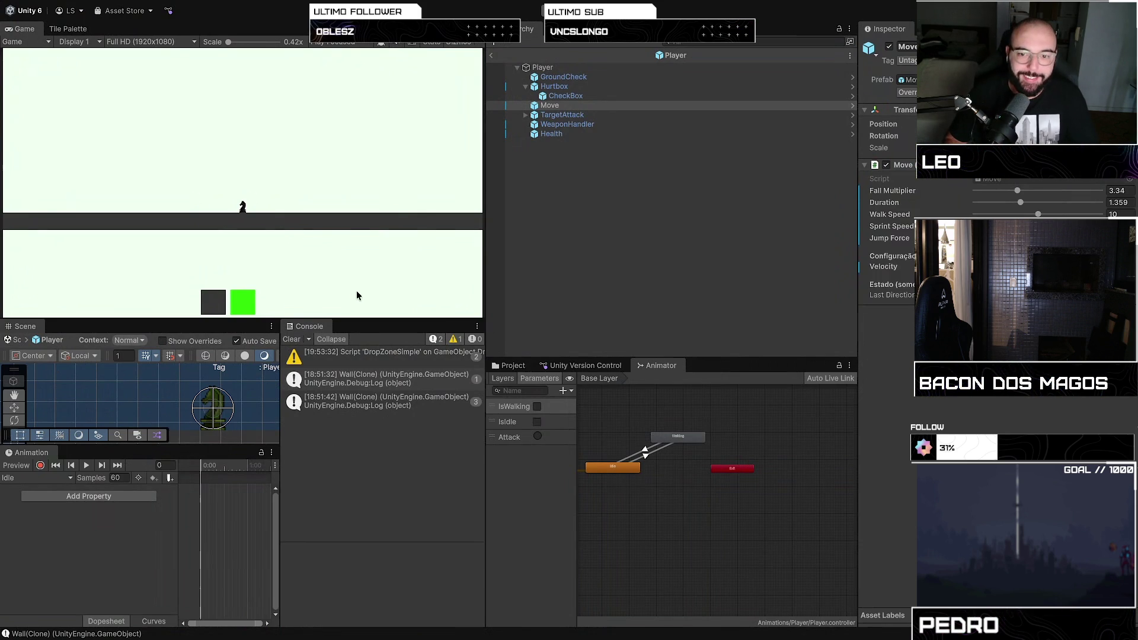
pyautogui.click(700, 231)
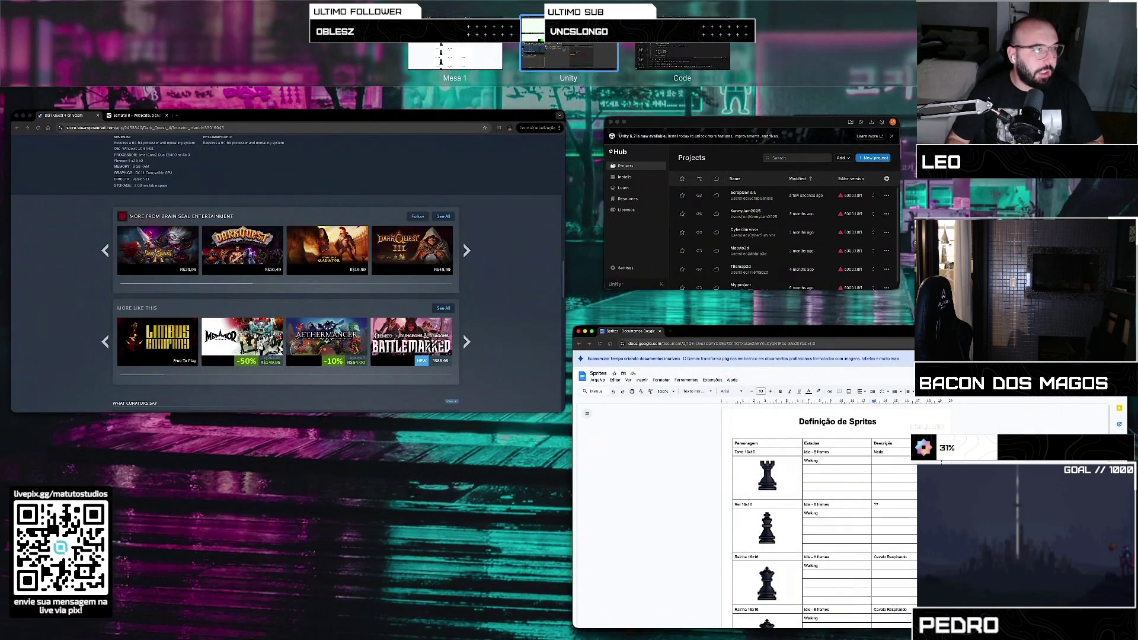
# Exit the overview listing desktops Mesa 1, Unity and Code
pyautogui.press('Escape')
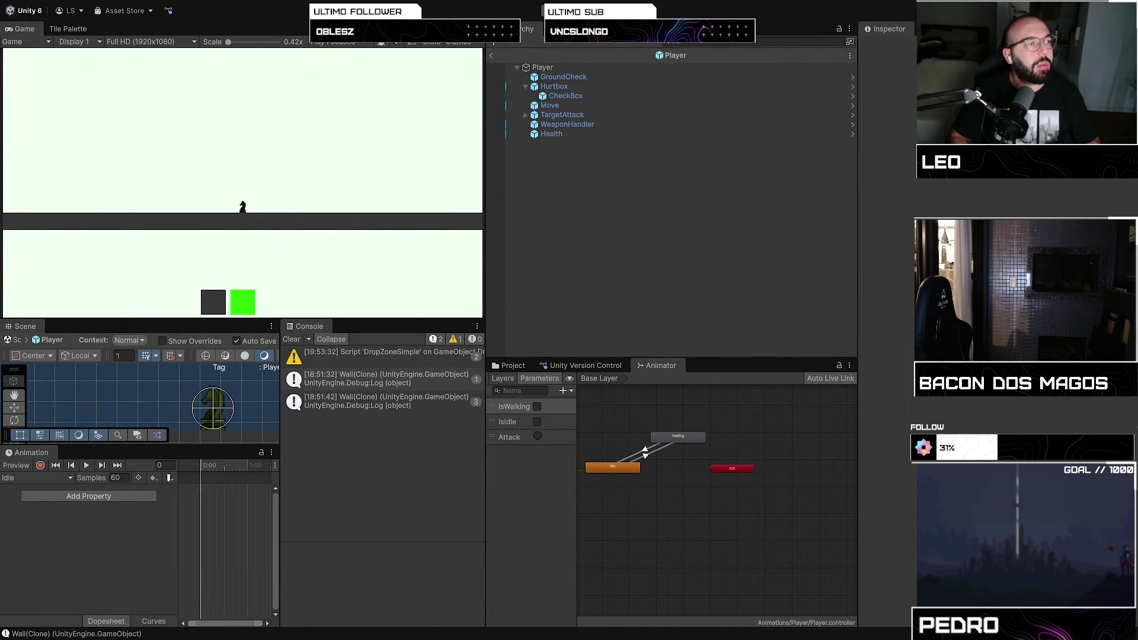
# Back in Unity, leave the Player prefab for SampleScene and enter Play mode
pyautogui.hotkey('ctrl', 'Up')
pyautogui.hotkey('ctrl', 'Up')
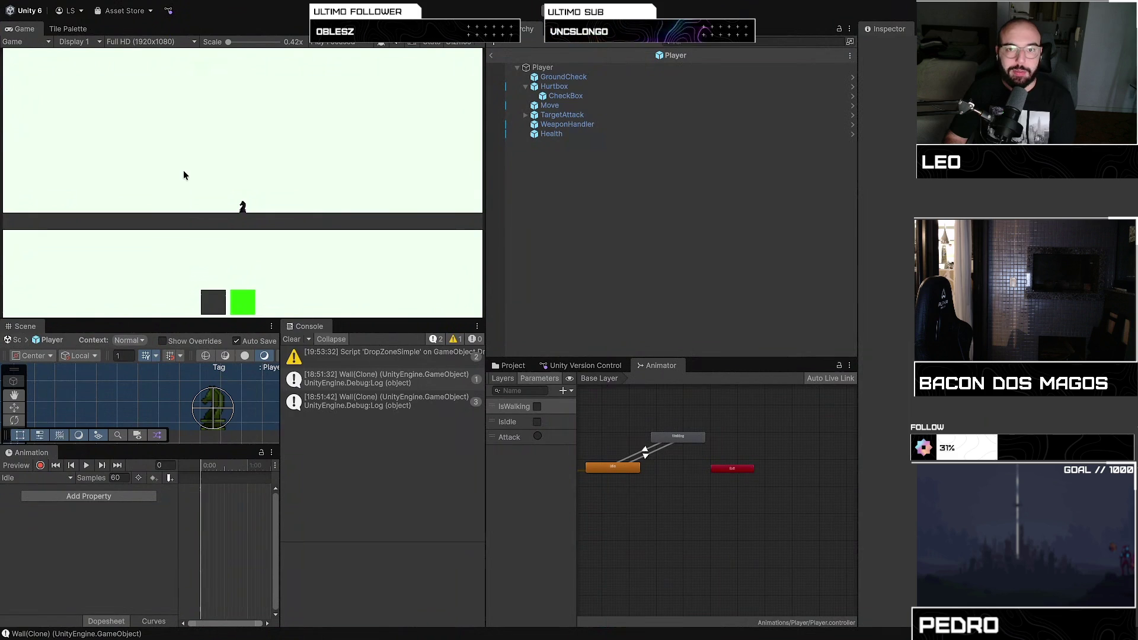
pyautogui.click(494, 55)
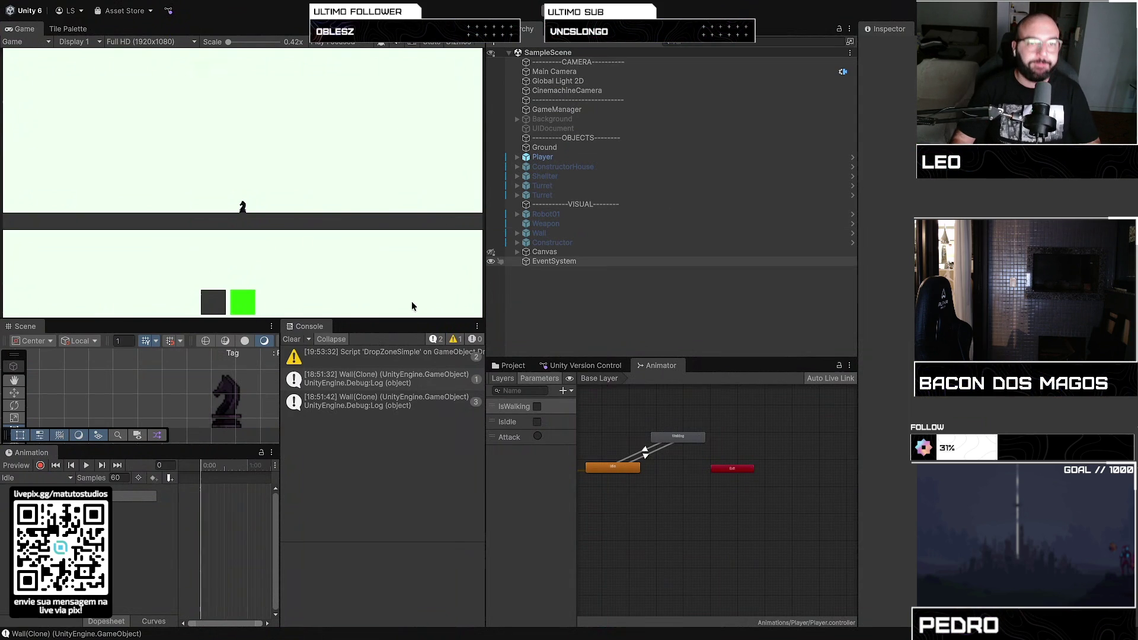
pyautogui.hotkey('ctrl', 'p')
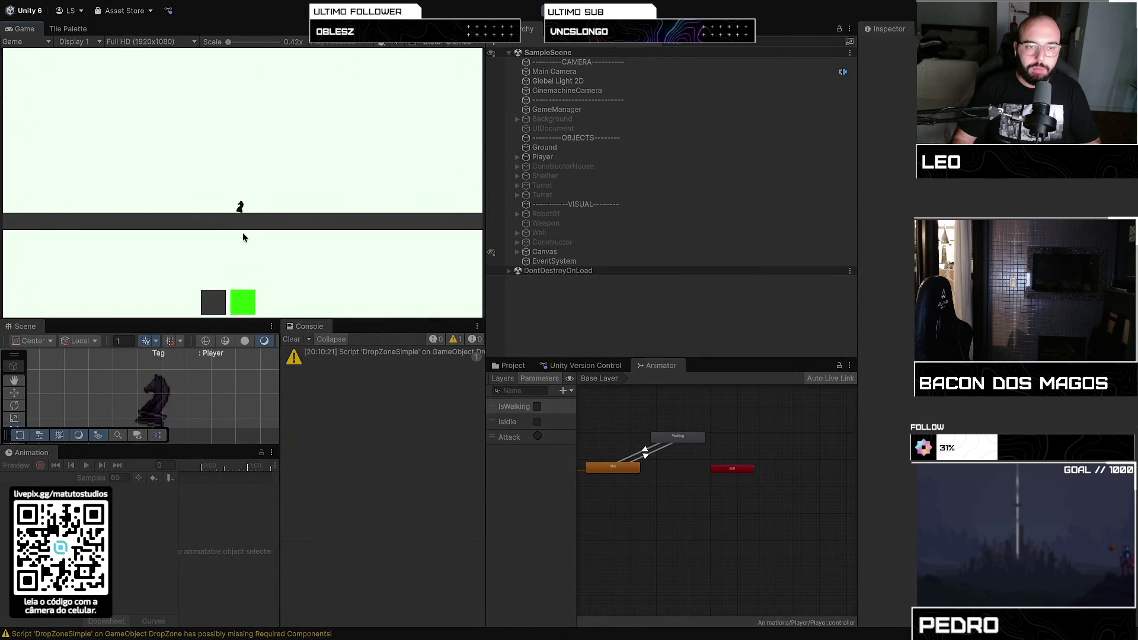
# Walk the Player left and right with A/D while checking its components in the Inspector
pyautogui.press('d')
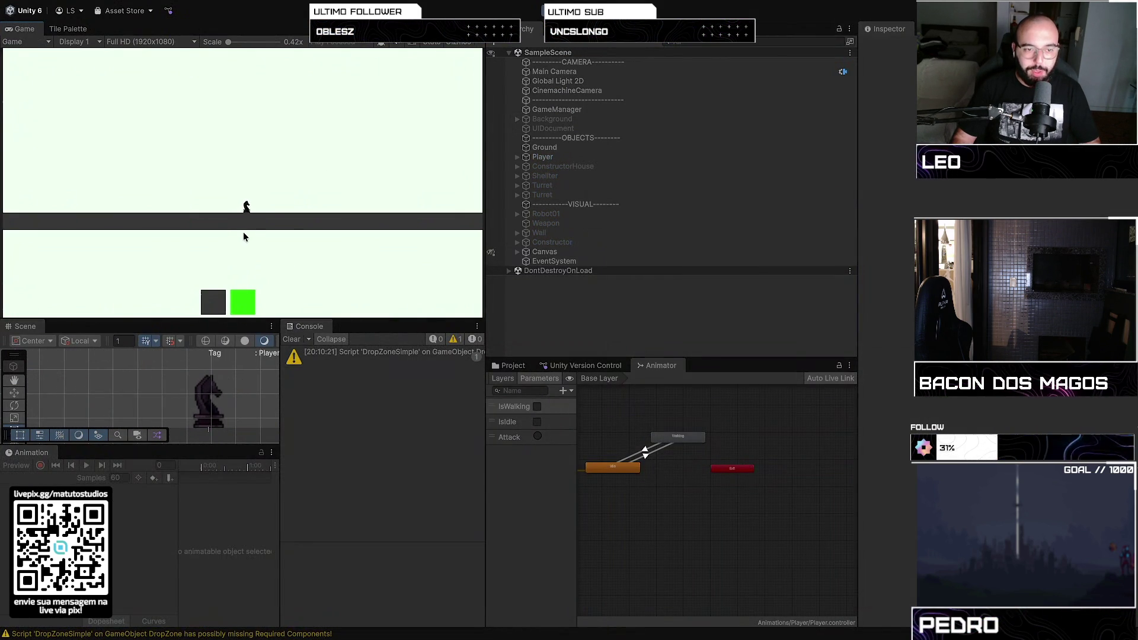
pyautogui.press('a')
pyautogui.click(533, 157)
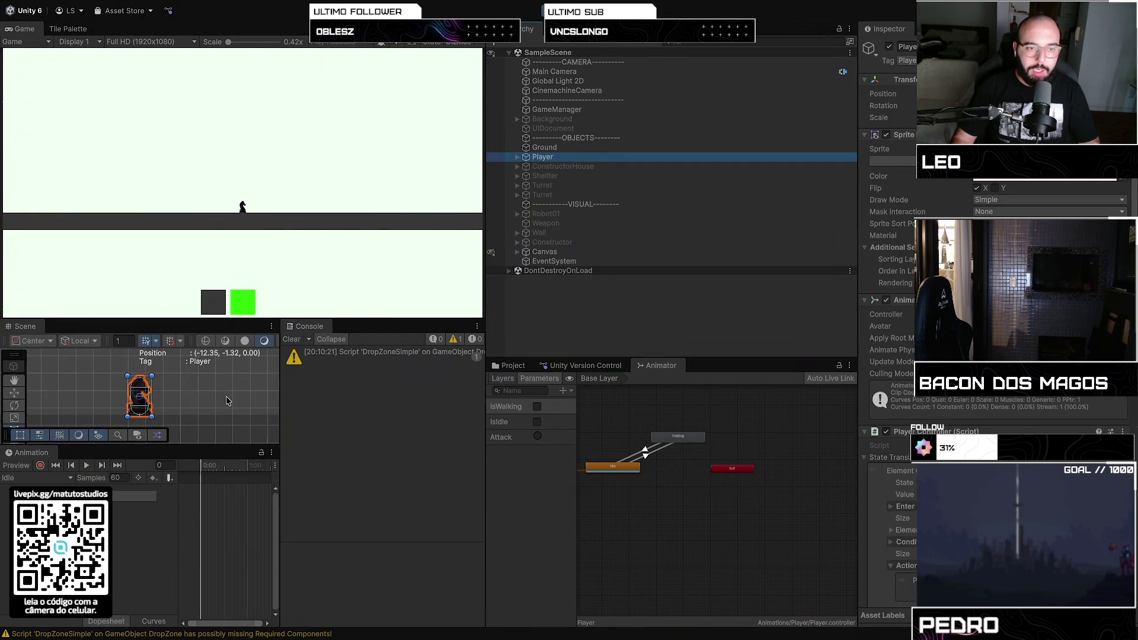
pyautogui.click(350, 195)
pyautogui.press('d')
pyautogui.press('a')
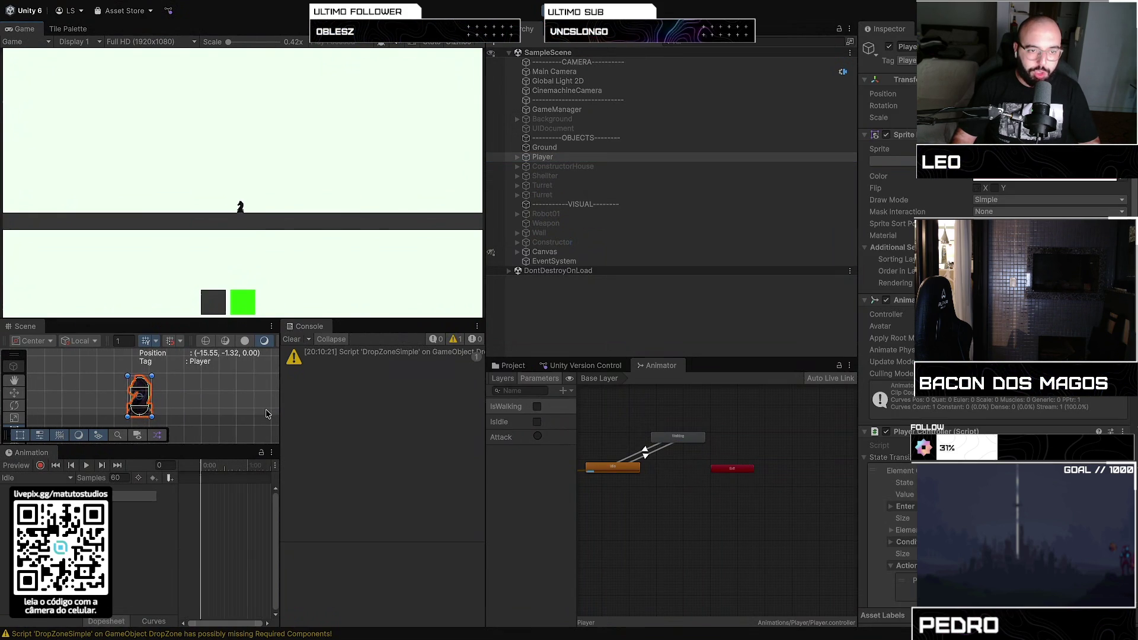
pyautogui.press('d')
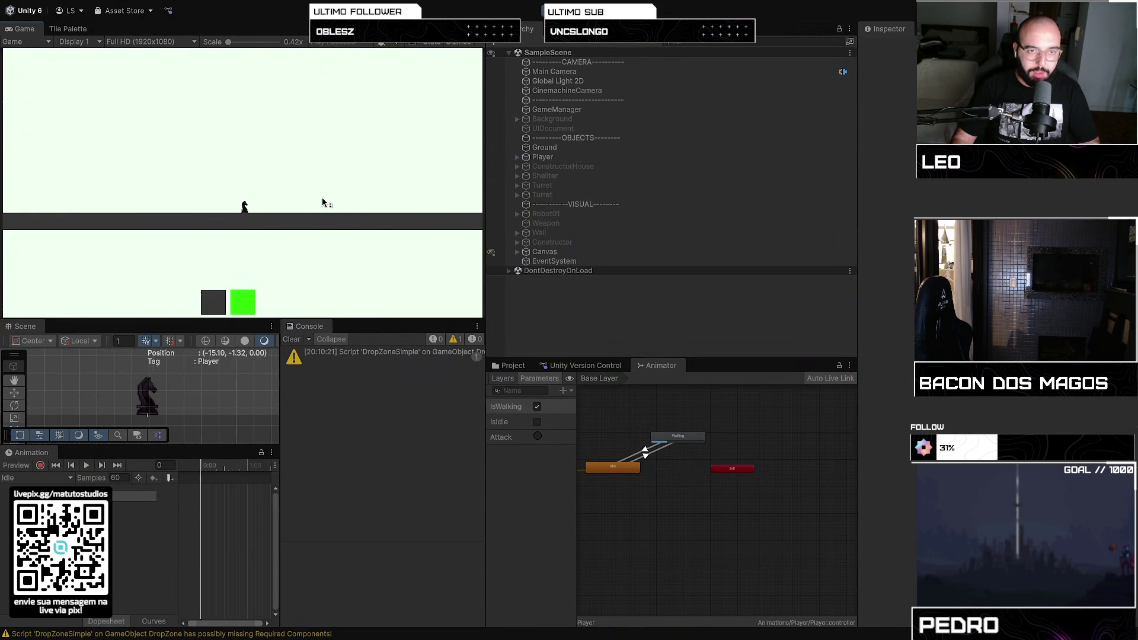
pyautogui.click(573, 159)
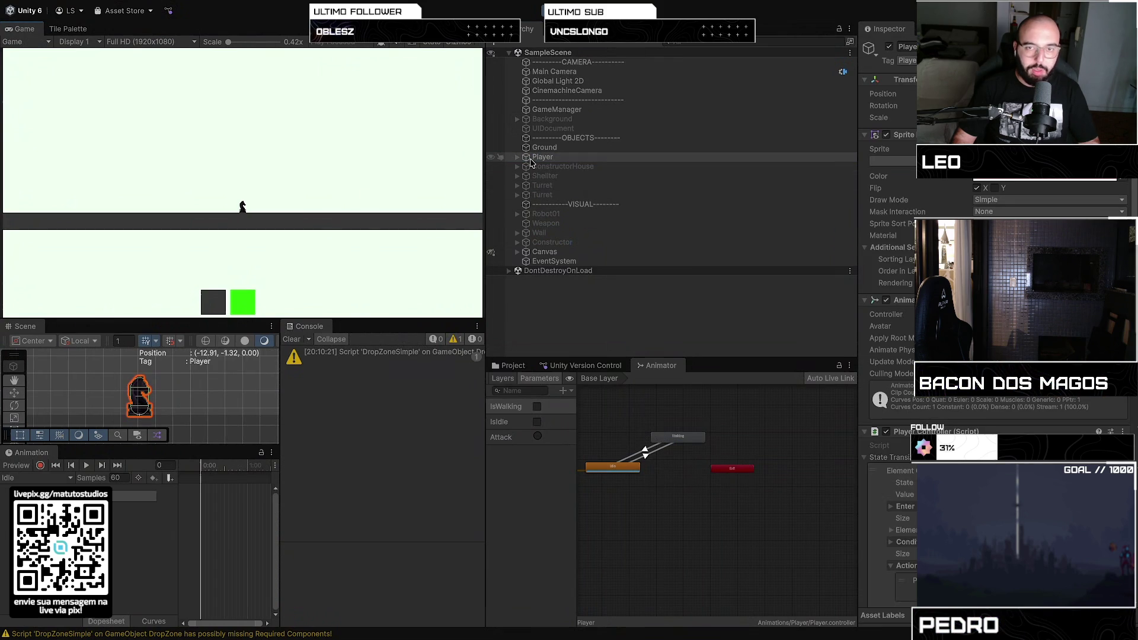
# Frame the Player in the Scene view, then walk it right and jump with Space
pyautogui.press('f')
pyautogui.scroll(-3, 235, 391)
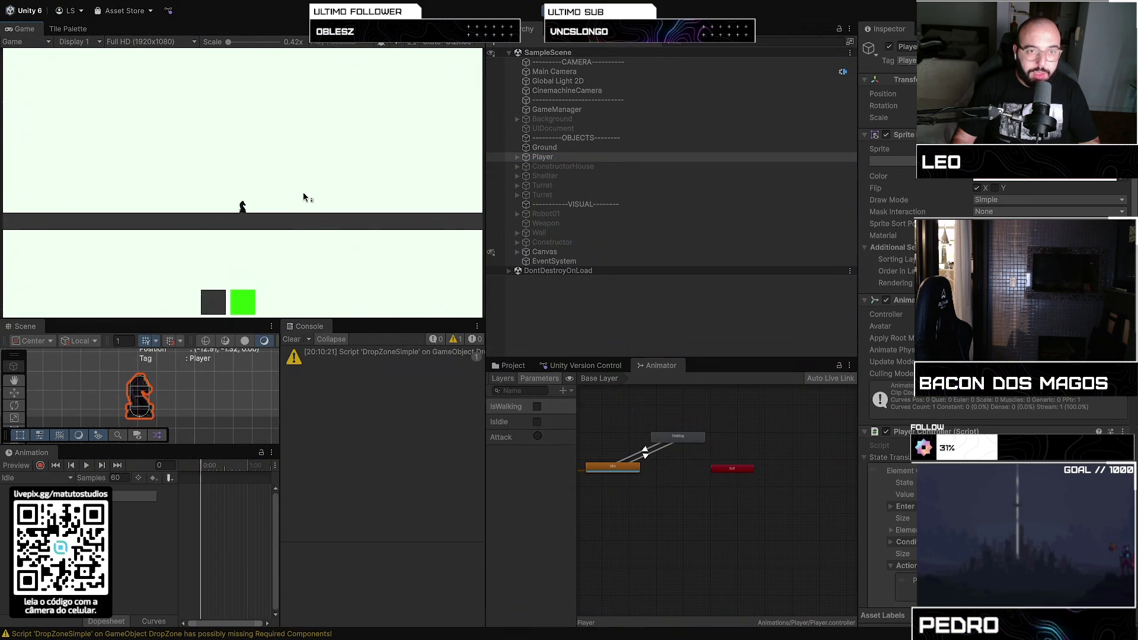
pyautogui.press('d')
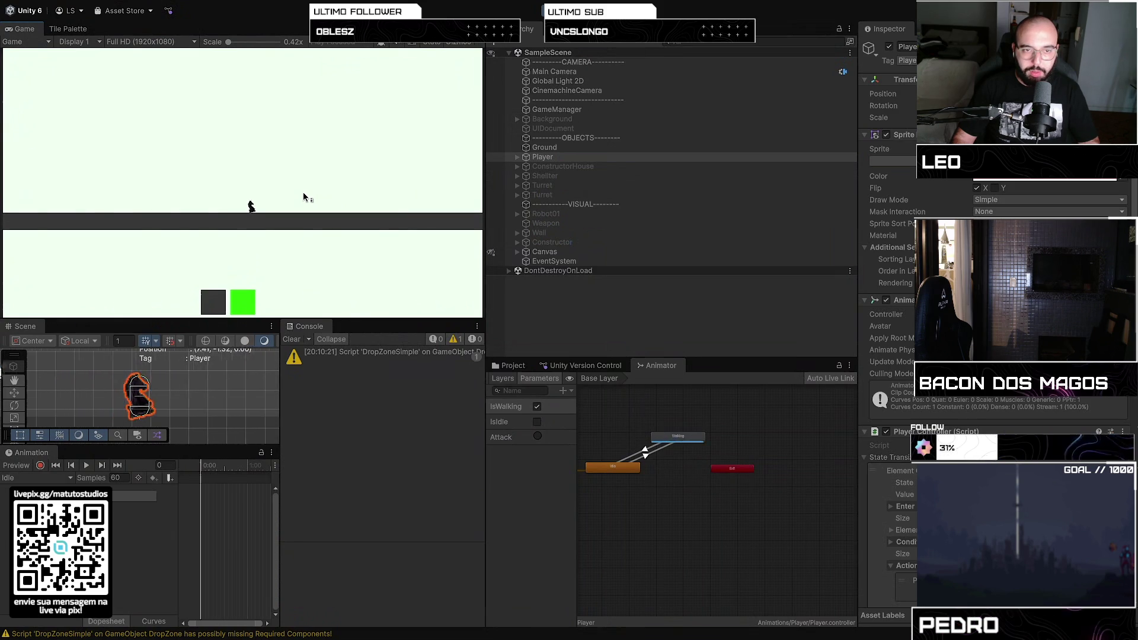
pyautogui.press('space')
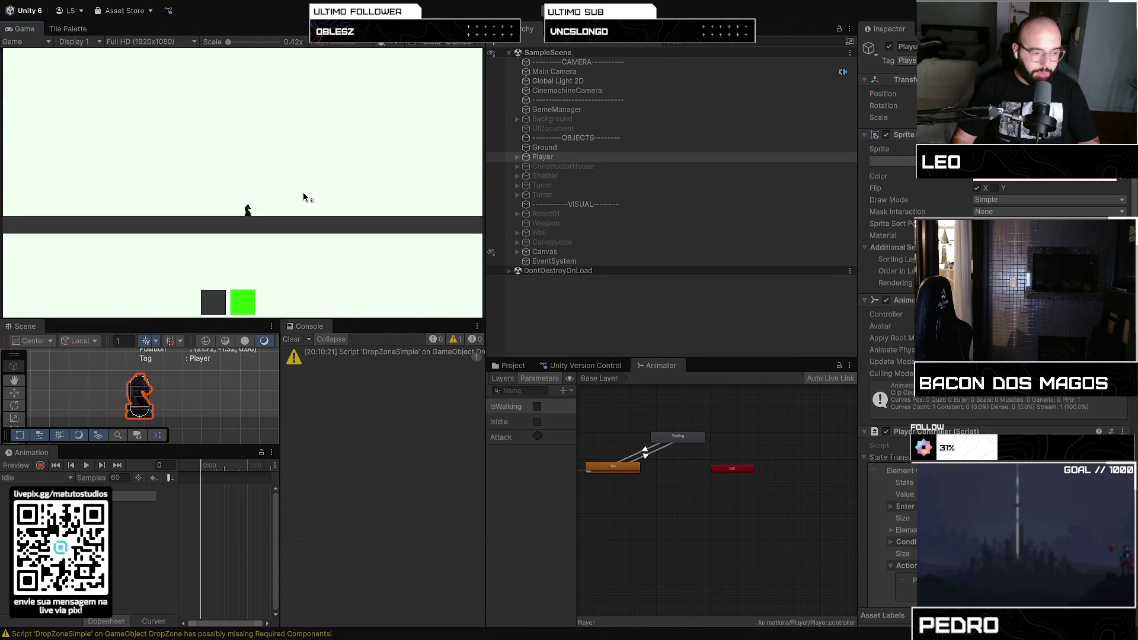
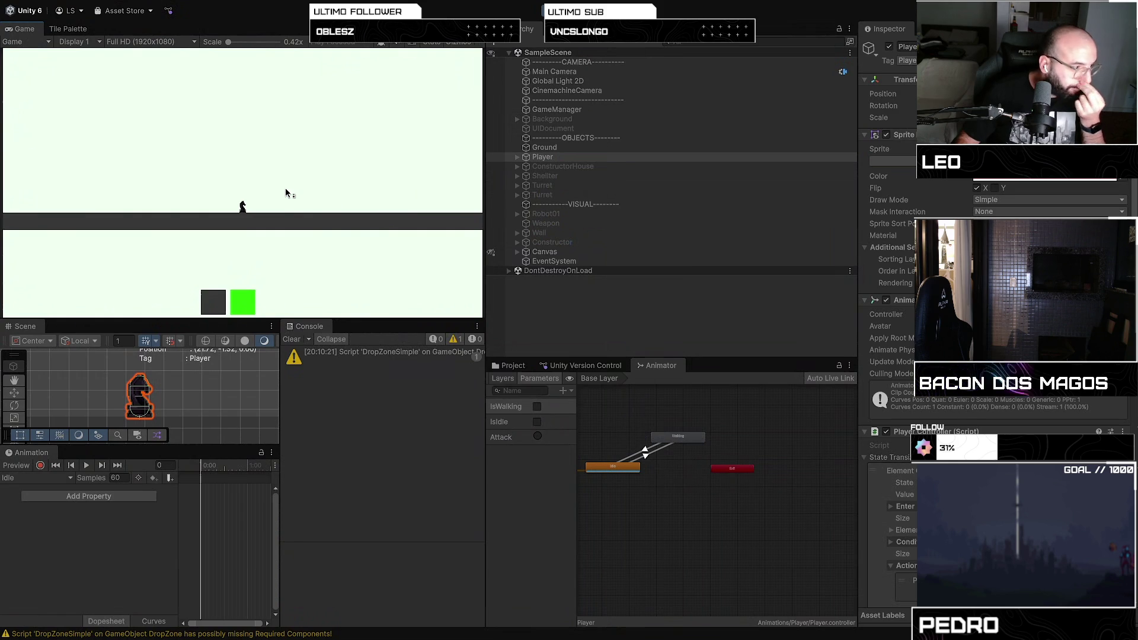
# Restart play mode, walk the chess-piece player left, then turn it to face right
pyautogui.hotkey('ctrl', 'p')
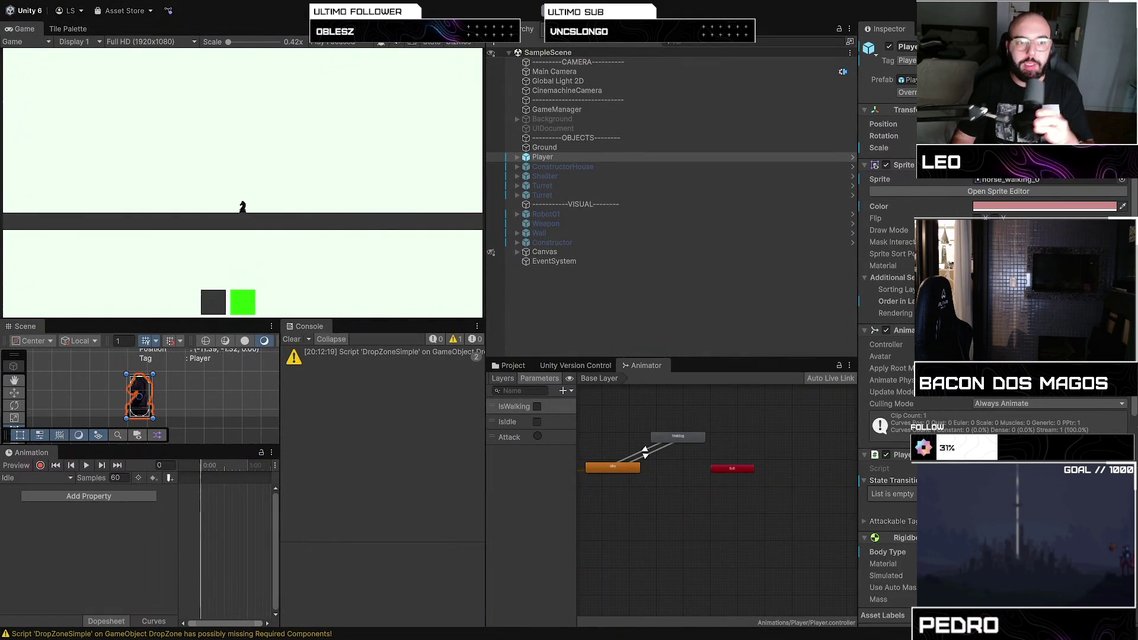
pyautogui.hotkey('ctrl', 'p')
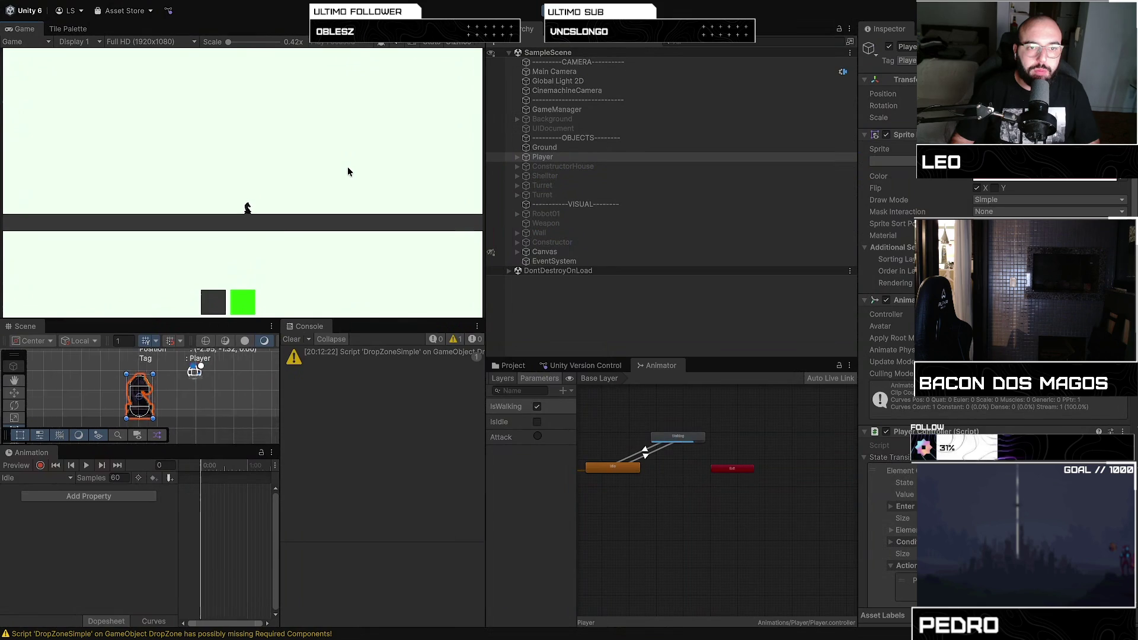
pyautogui.press('a')
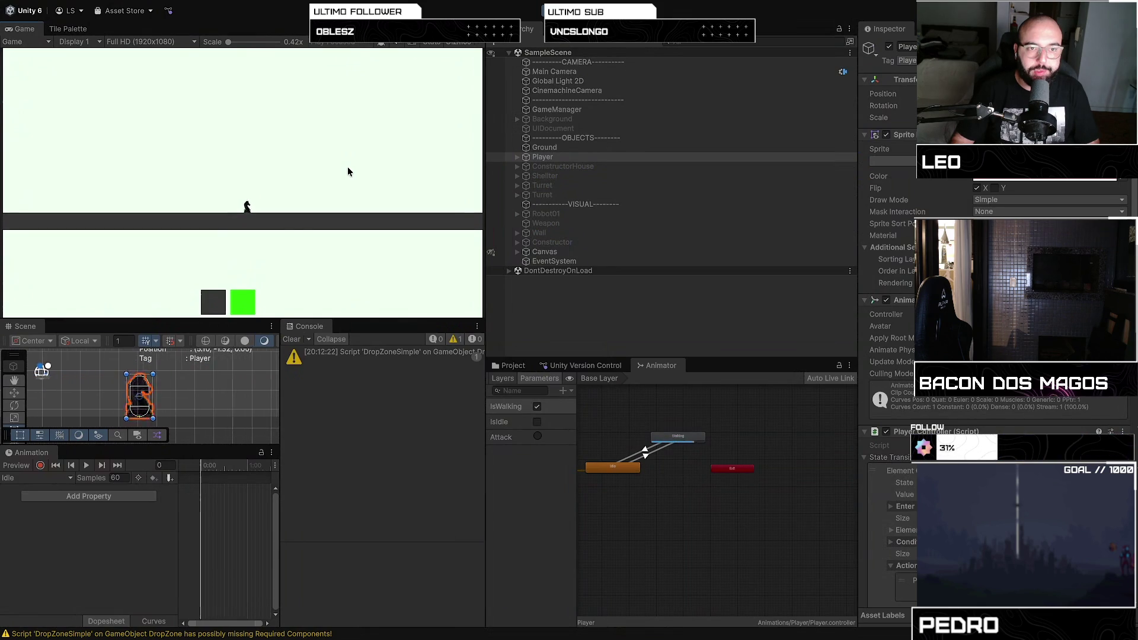
pyautogui.press('d')
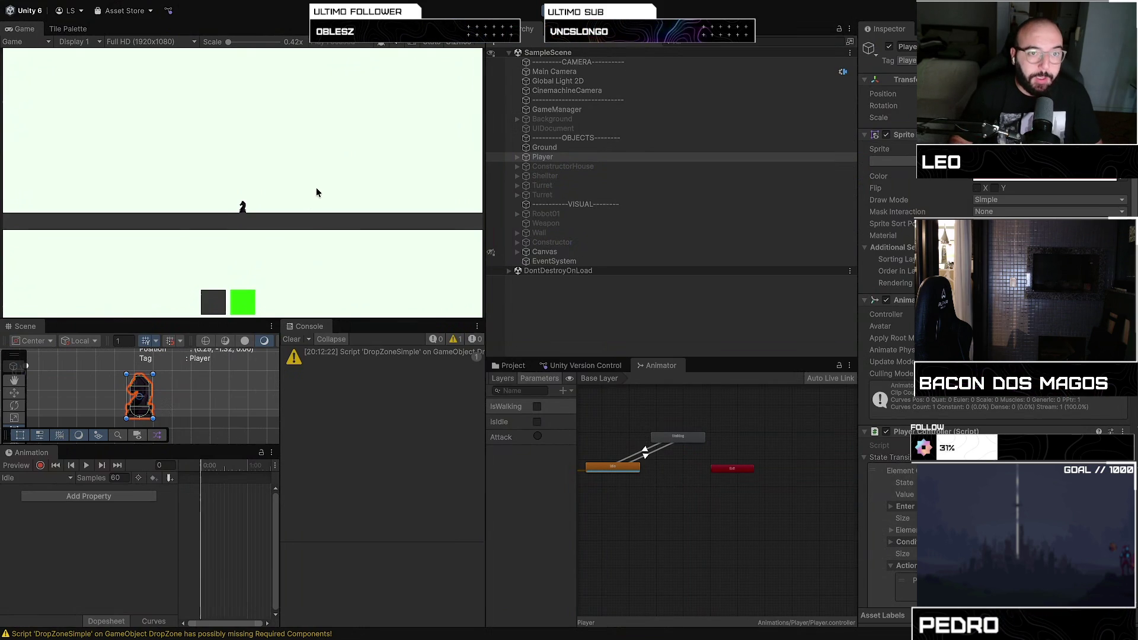
# Walk the player back and forth along the ground with the performance statistics shown
pyautogui.press('a')
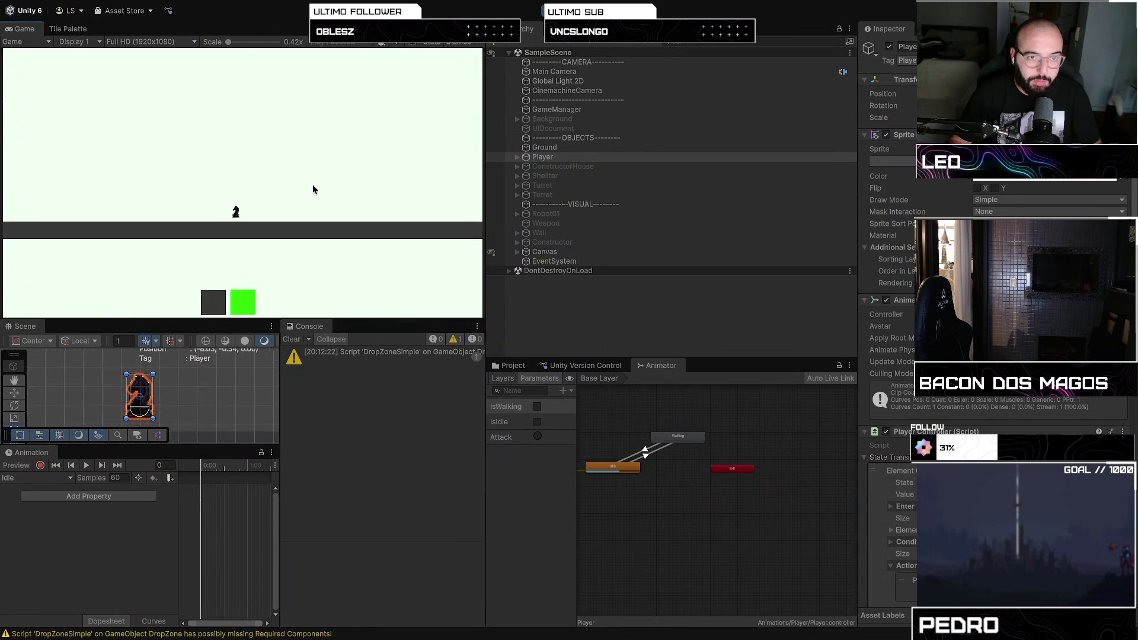
pyautogui.press('d')
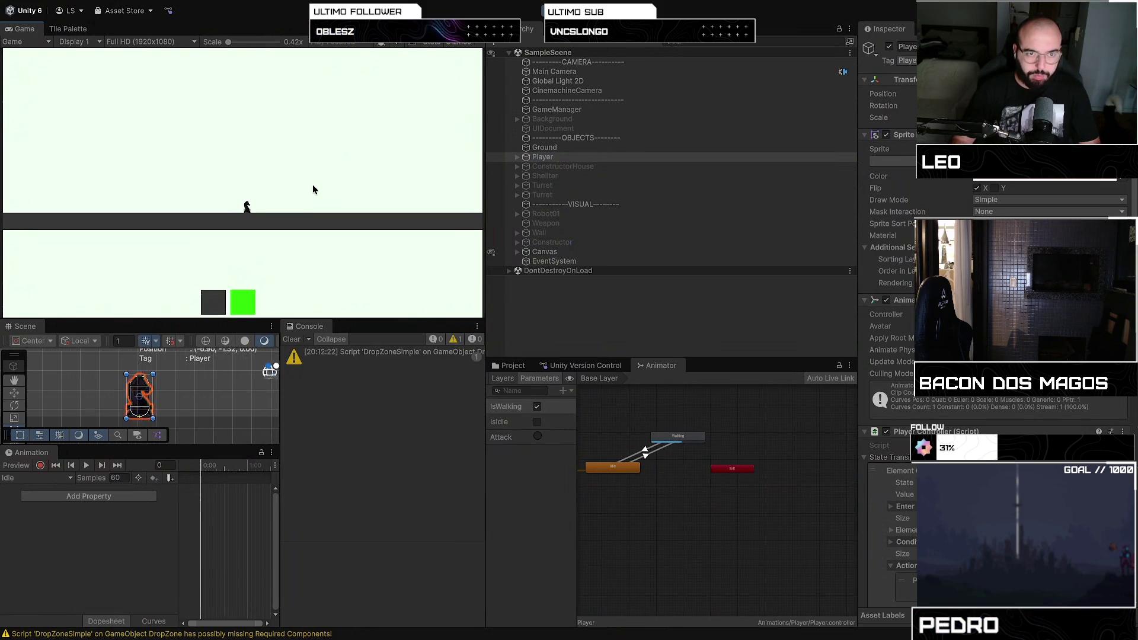
pyautogui.press('a')
pyautogui.press('d')
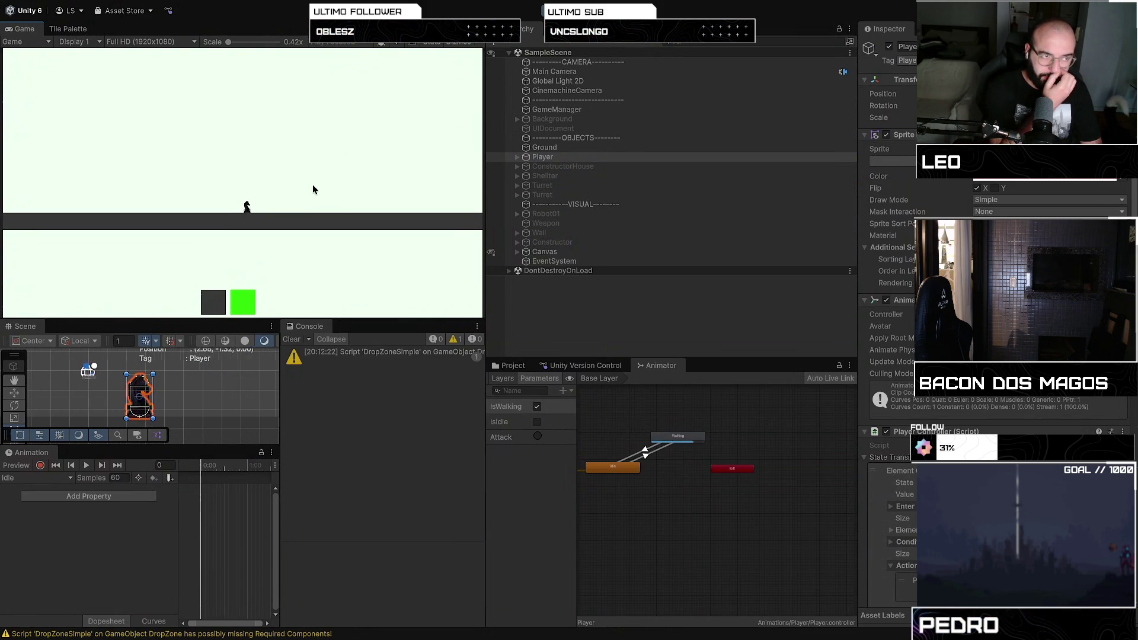
pyautogui.press('d')
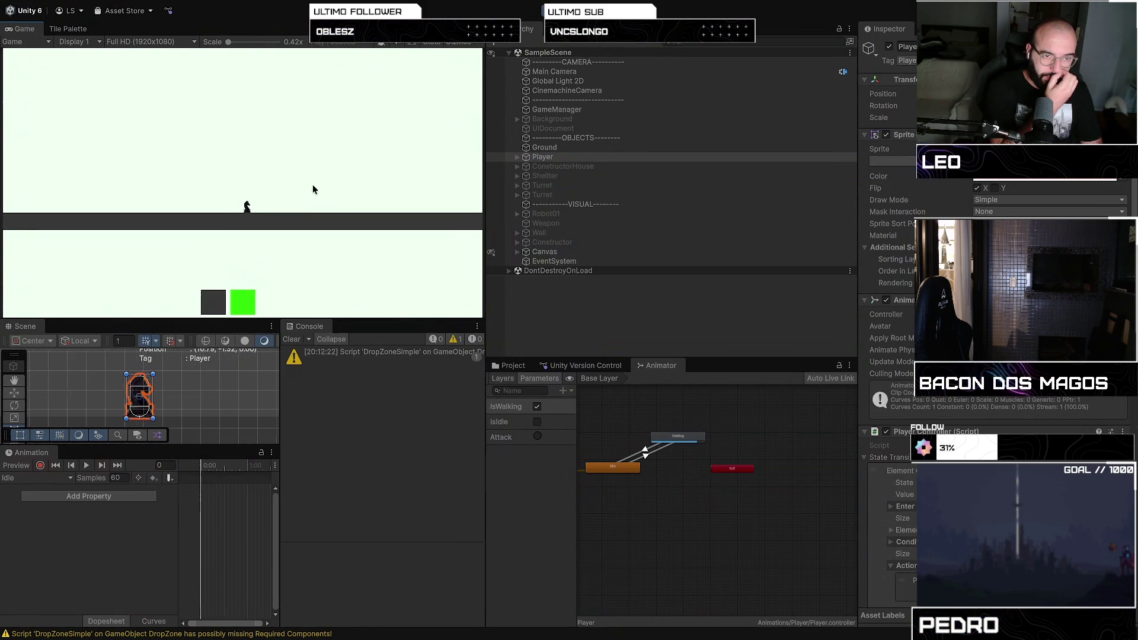
pyautogui.press('d')
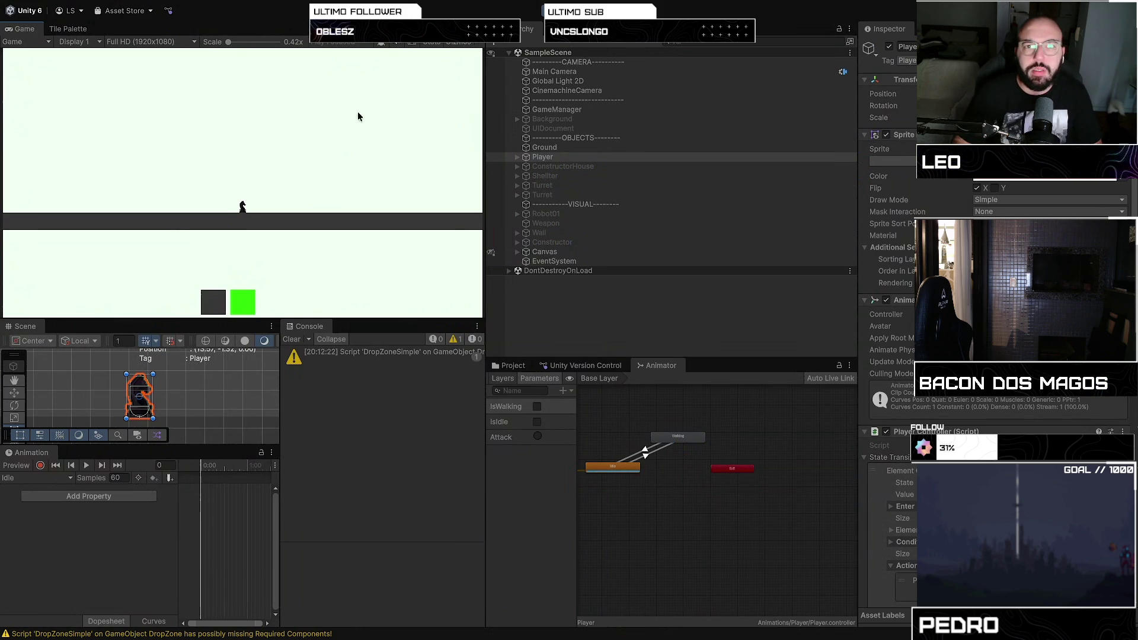
pyautogui.click(432, 45)
pyautogui.press('a')
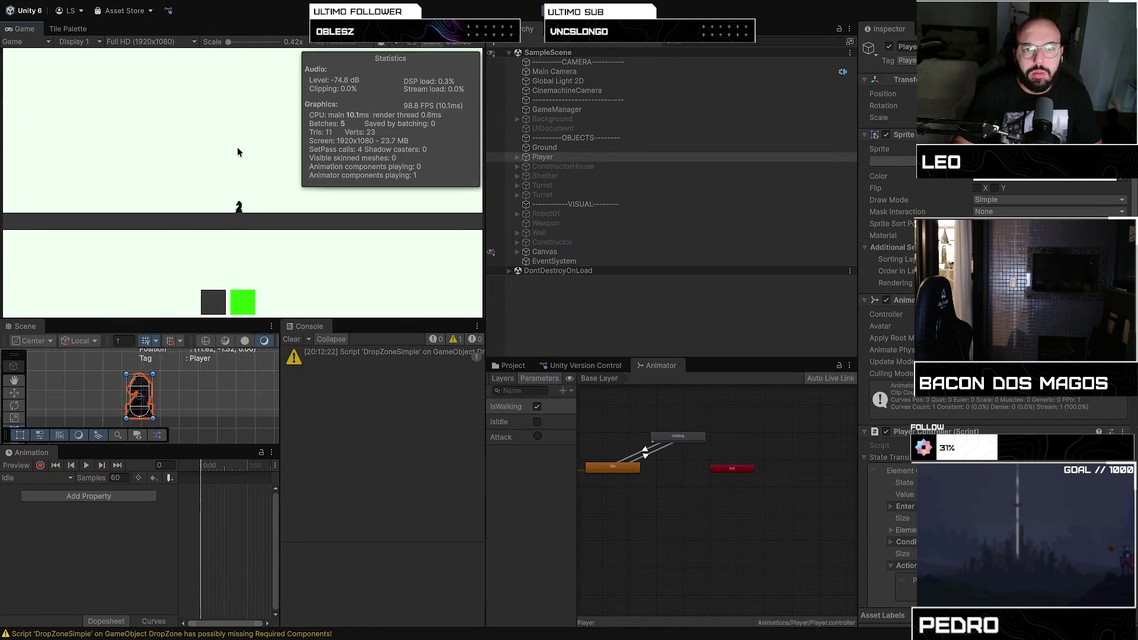
pyautogui.press('a')
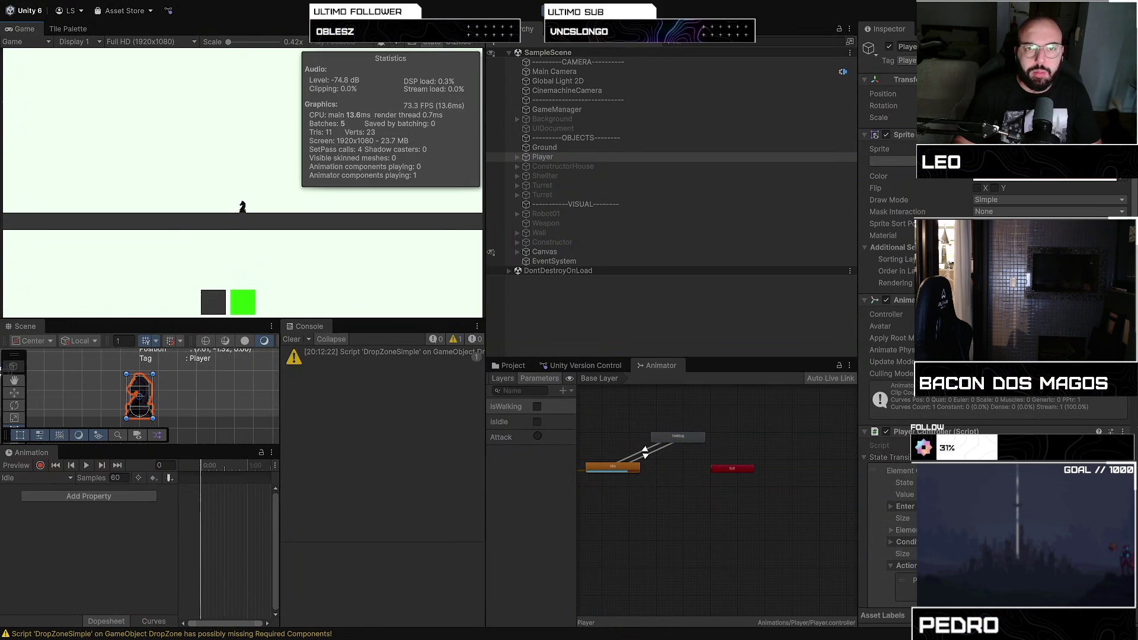
# Stop play mode and minimize the Unity editor window
pyautogui.hotkey('ctrl', 'p')
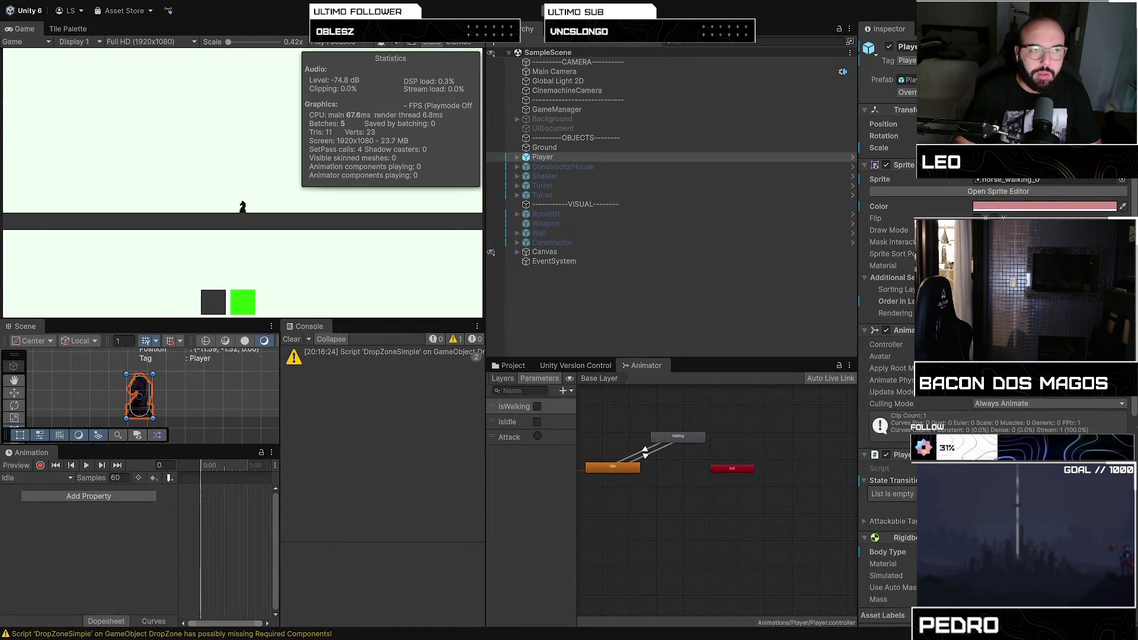
pyautogui.moveTo(44, 3)
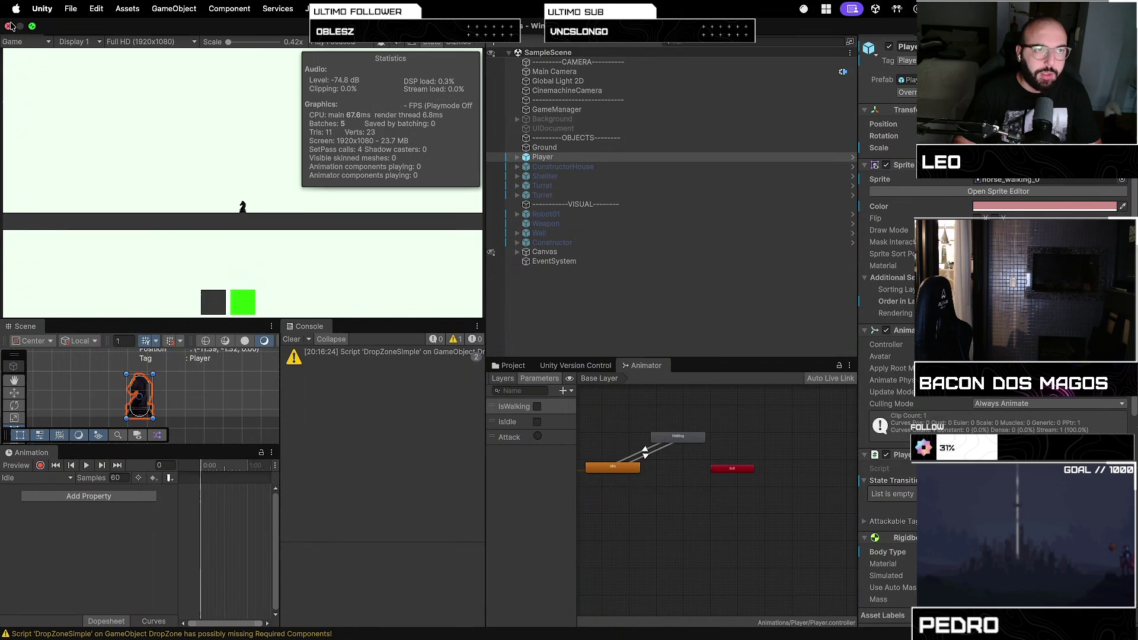
pyautogui.click(10, 25)
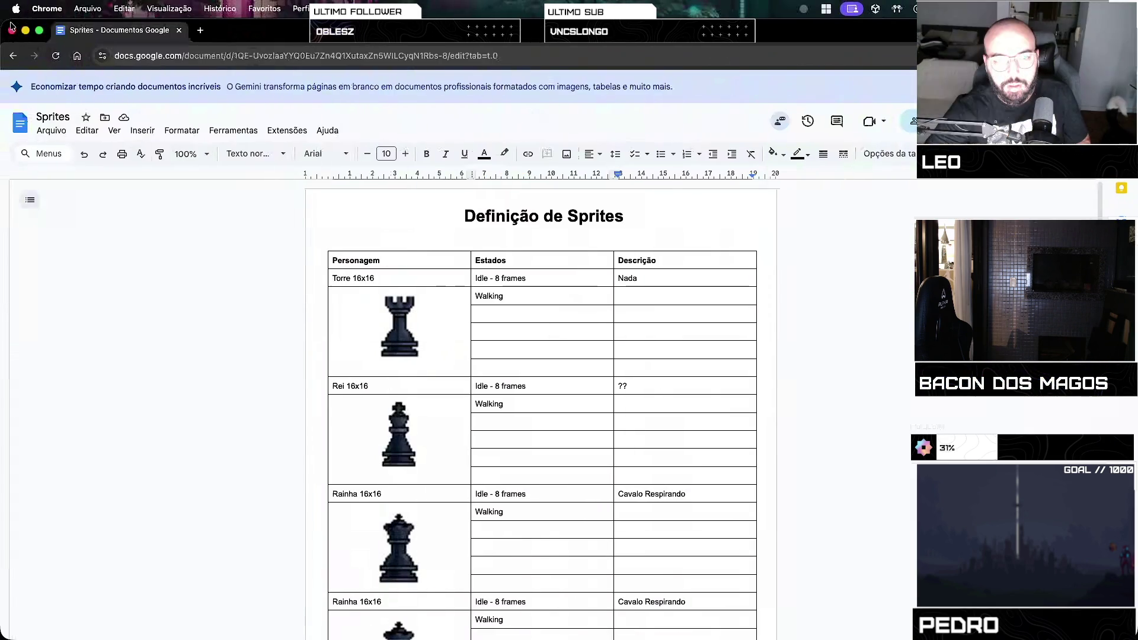
# Close the Sprites, Steam and Samurai 8 tabs in Chrome
pyautogui.click(178, 31)
pyautogui.click(179, 31)
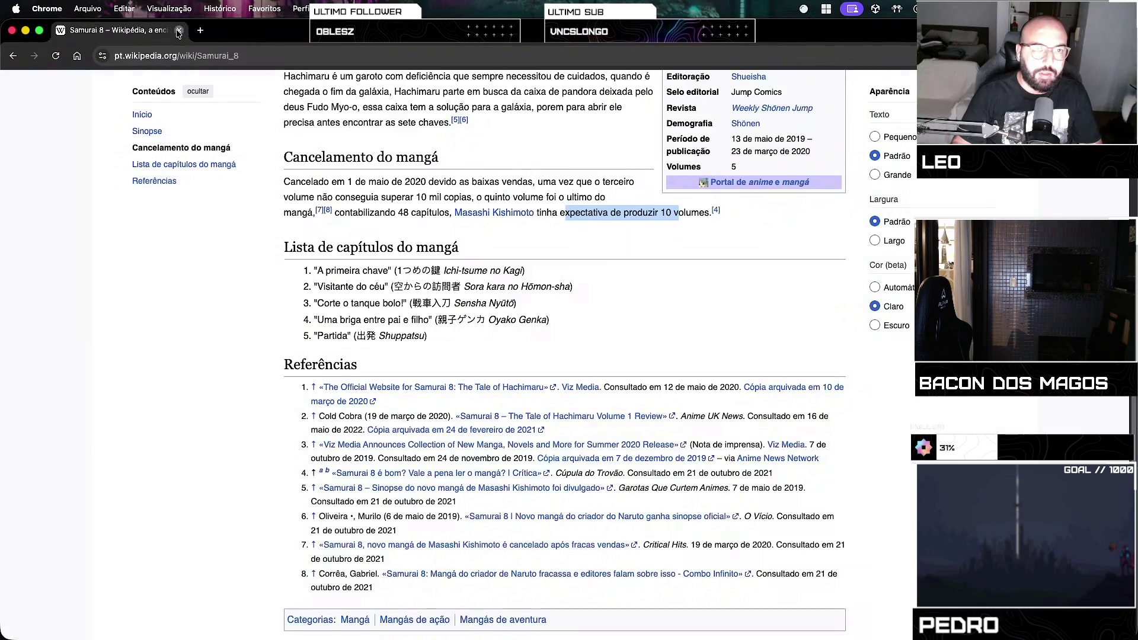
pyautogui.click(179, 31)
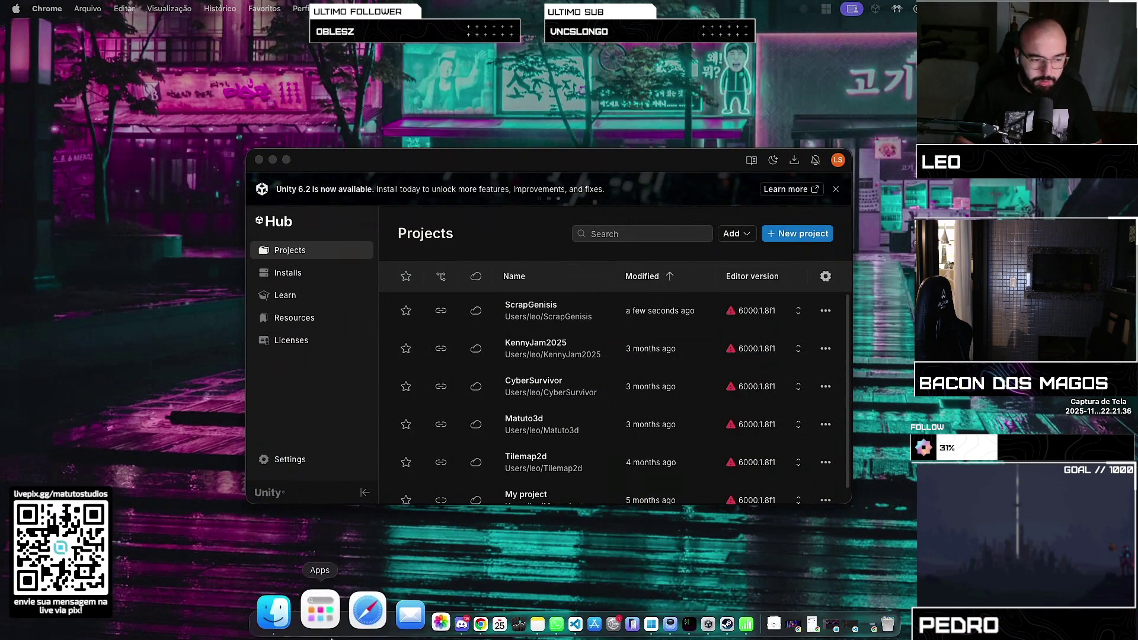
# Quit Numbers and Steam from the Dock, then restore the minimized YouTube Chrome window
pyautogui.rightClick(687, 604)
pyautogui.click(690, 557)
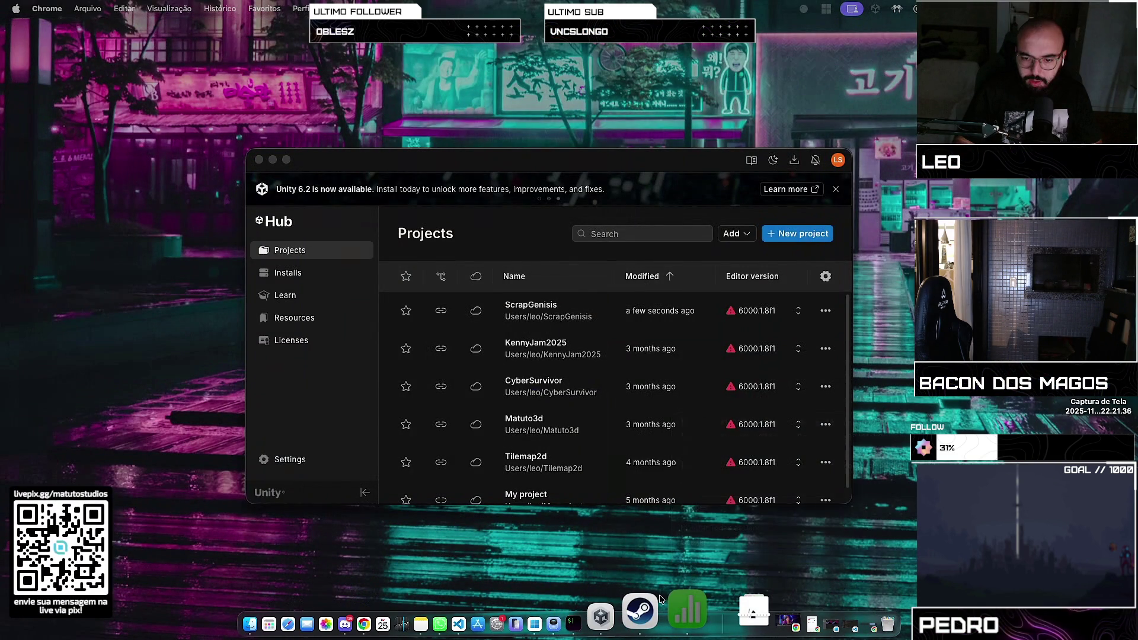
pyautogui.rightClick(657, 598)
pyautogui.click(662, 559)
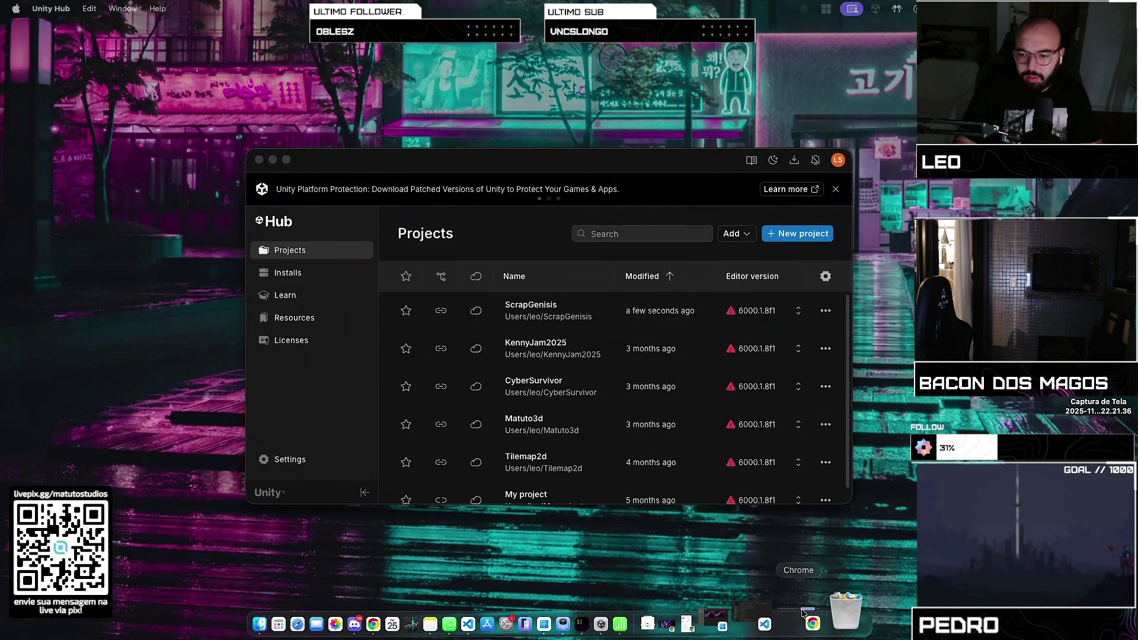
pyautogui.click(728, 616)
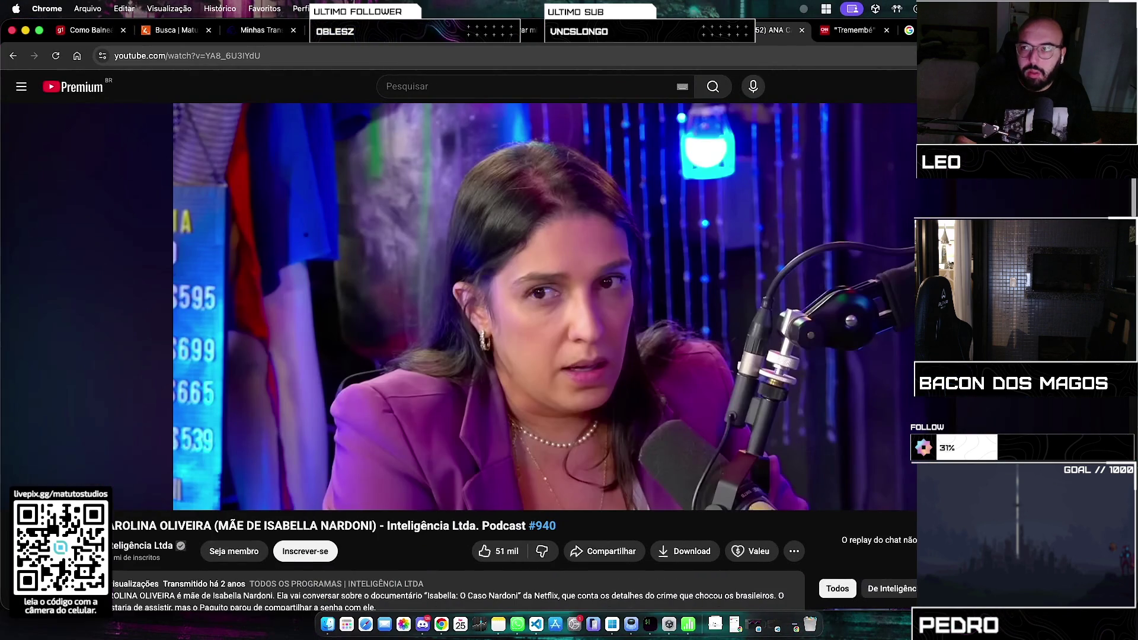
# Minimize the Chrome window showing the podcast video with Cmd+M
pyautogui.press('super+m')
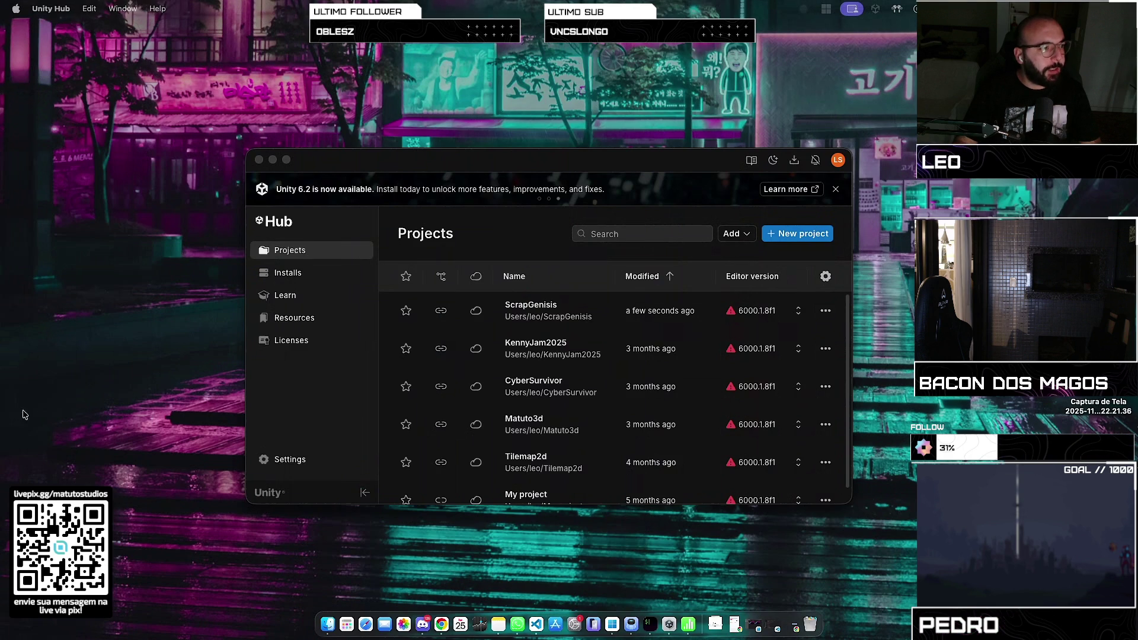
# Quit WhatsApp and the image viewer from the Dock
pyautogui.rightClick(520, 603)
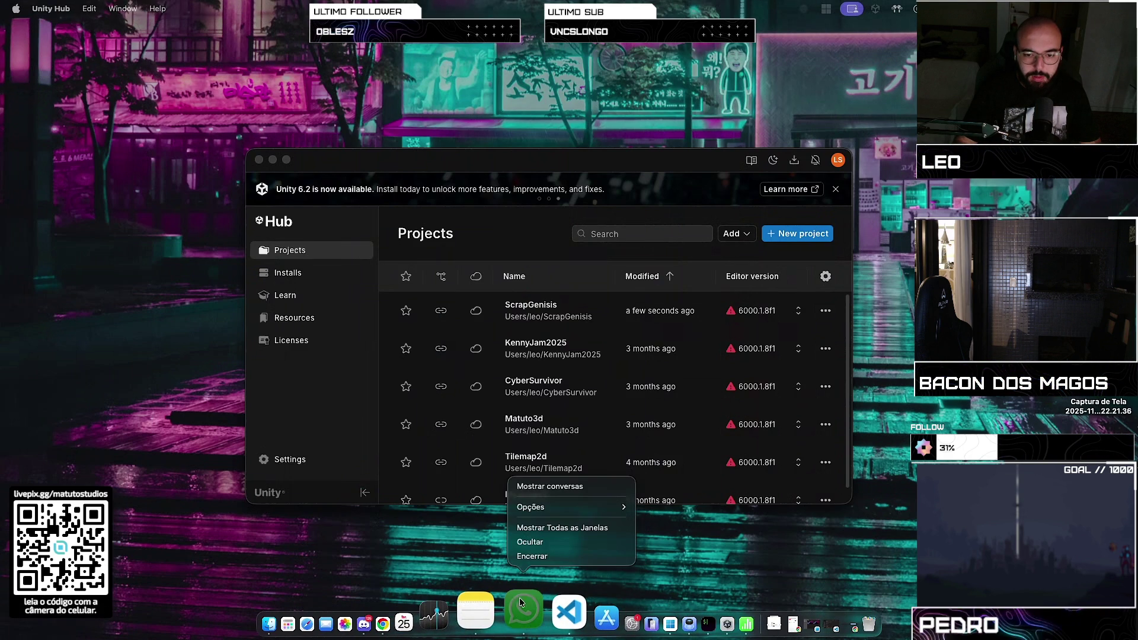
pyautogui.click(535, 559)
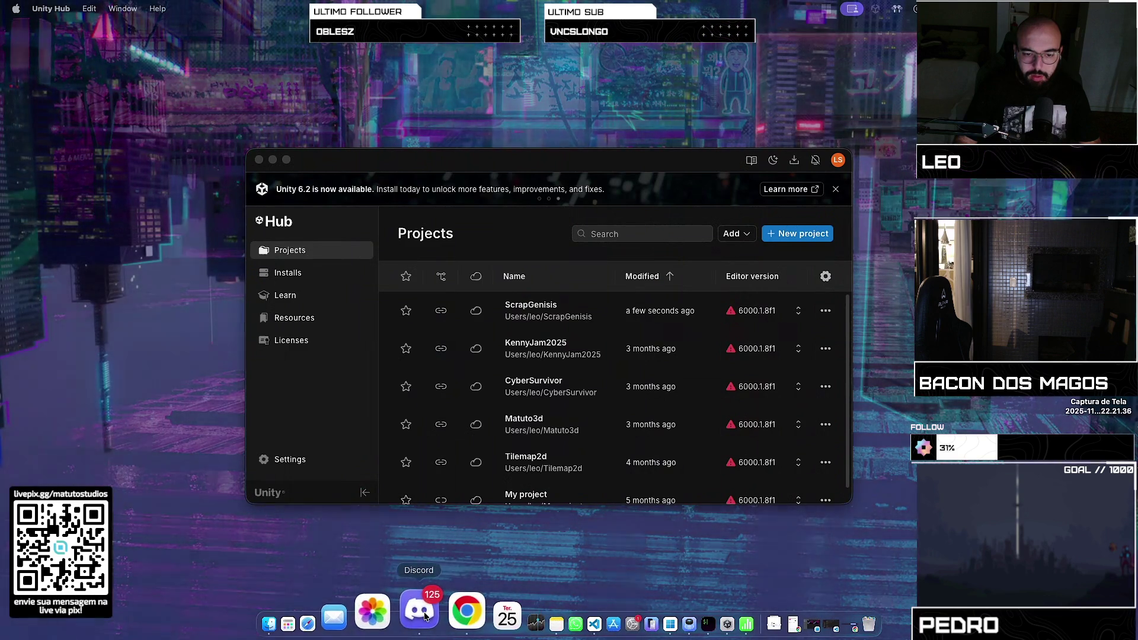
pyautogui.click(446, 619)
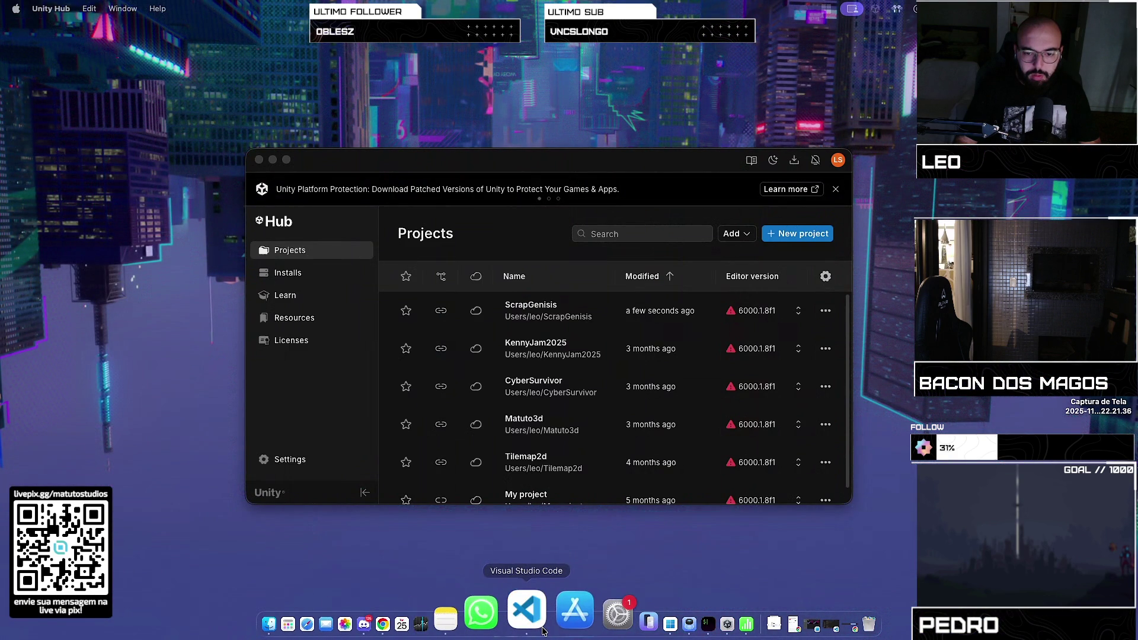
pyautogui.rightClick(656, 616)
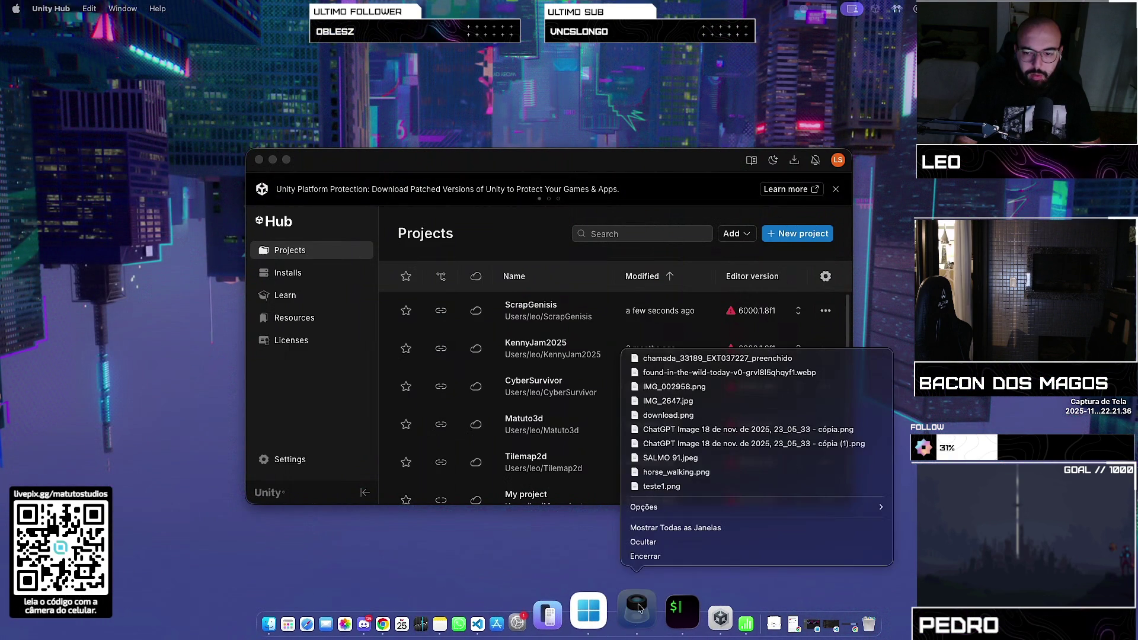
pyautogui.click(764, 626)
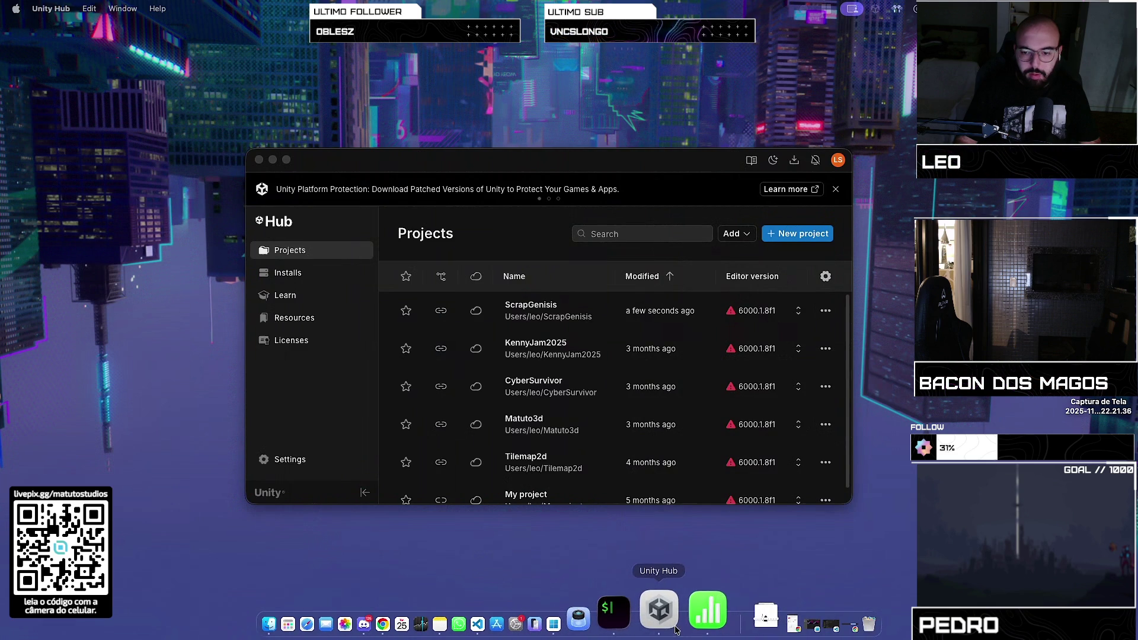
# Quit the Numbers spreadsheet app from the Dock and dismiss its recent files list
pyautogui.rightClick(685, 610)
pyautogui.click(694, 557)
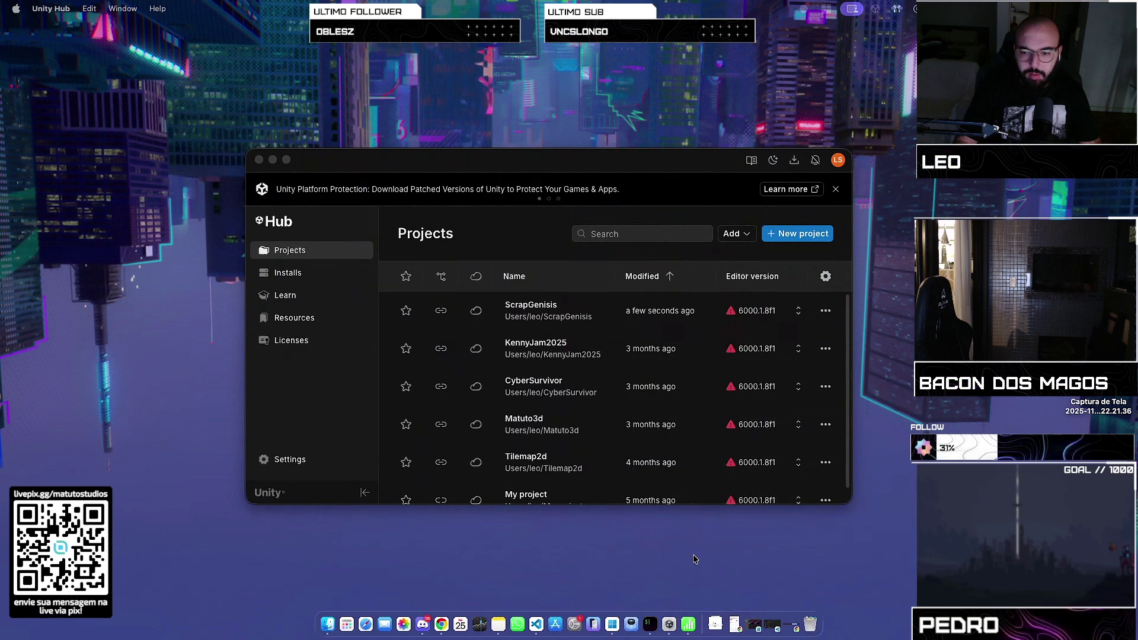
pyautogui.rightClick(691, 619)
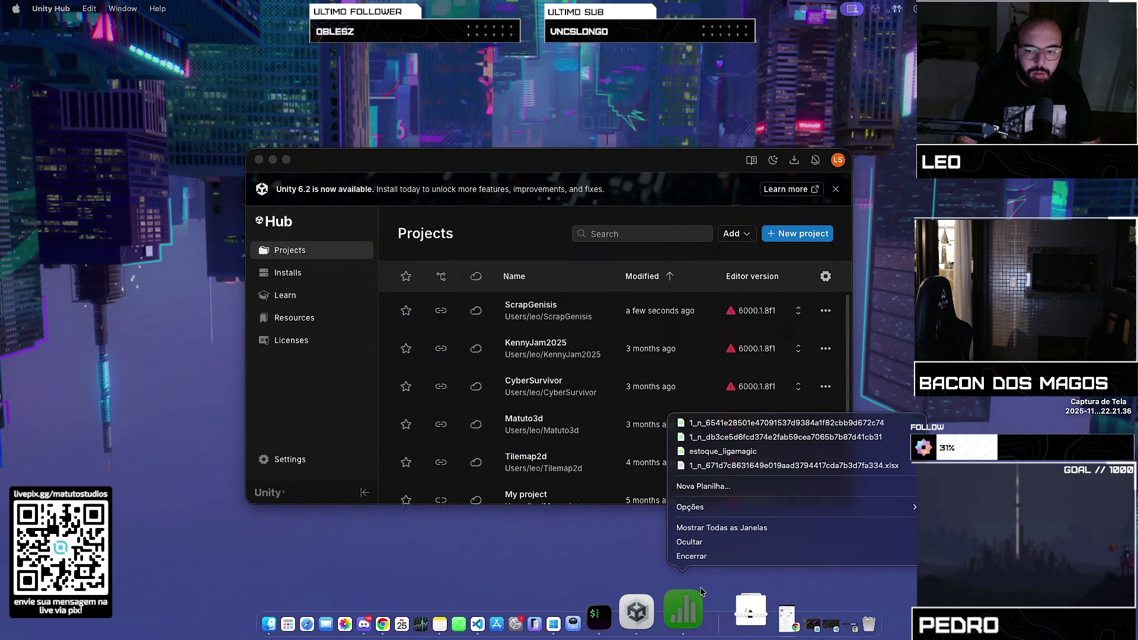
pyautogui.click(713, 557)
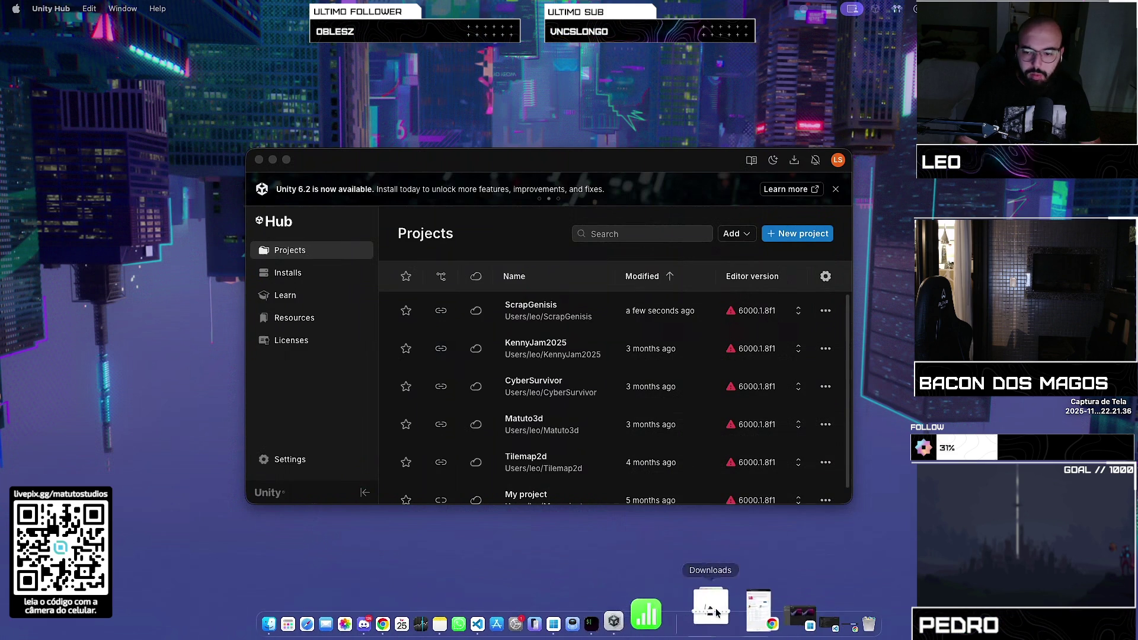
pyautogui.rightClick(696, 611)
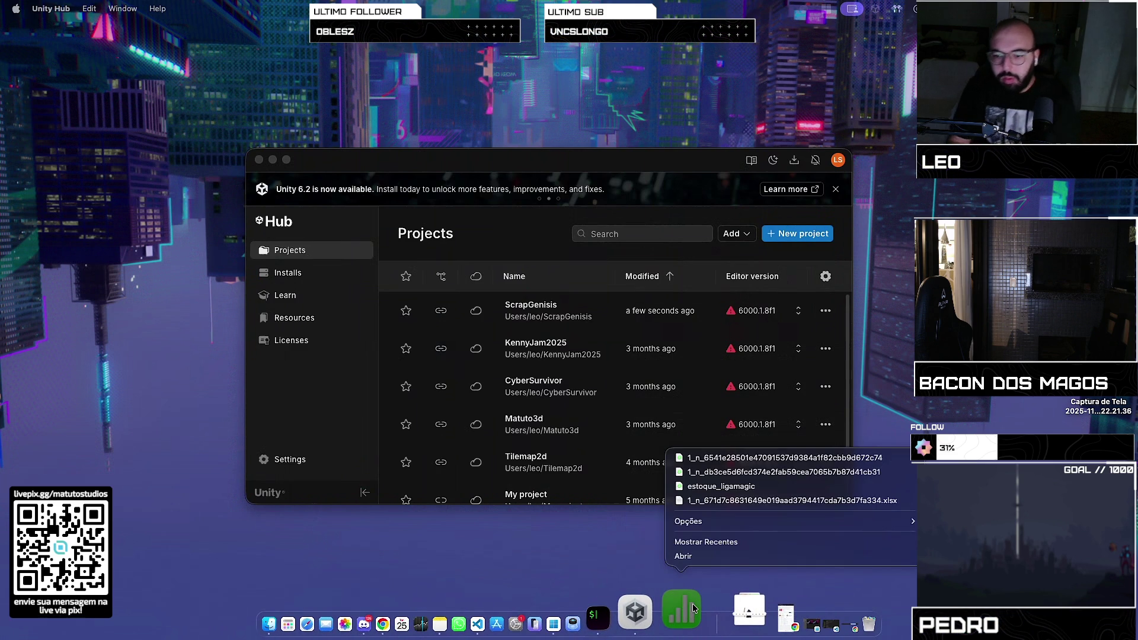
pyautogui.press('Escape')
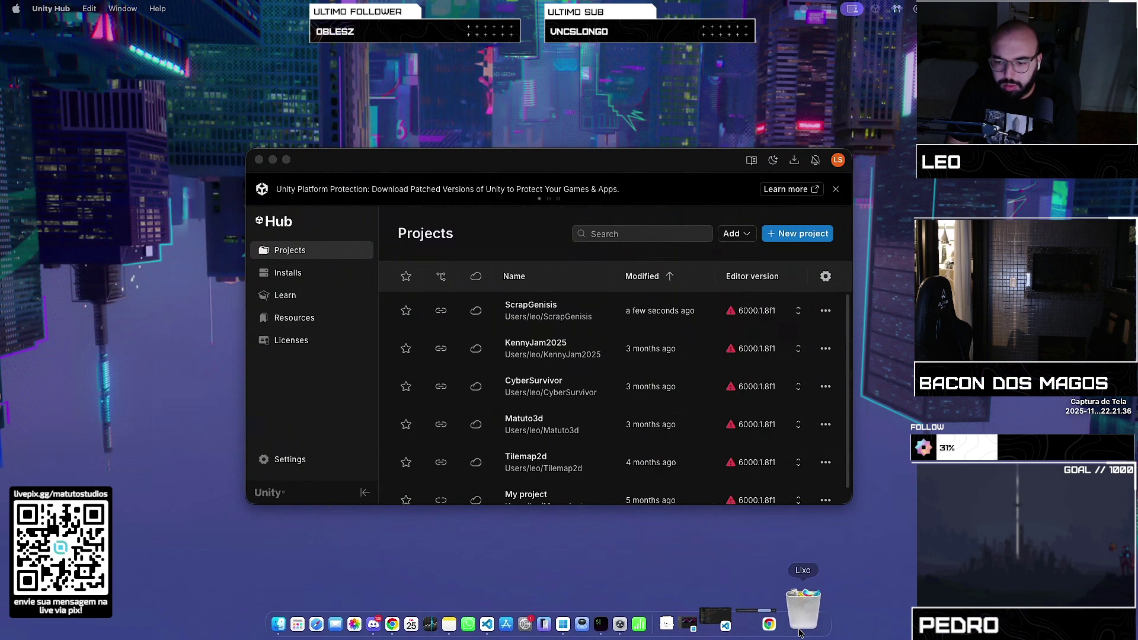
# Empty the Trash and maximize the Unity Hub window
pyautogui.rightClick(803, 609)
pyautogui.click(836, 558)
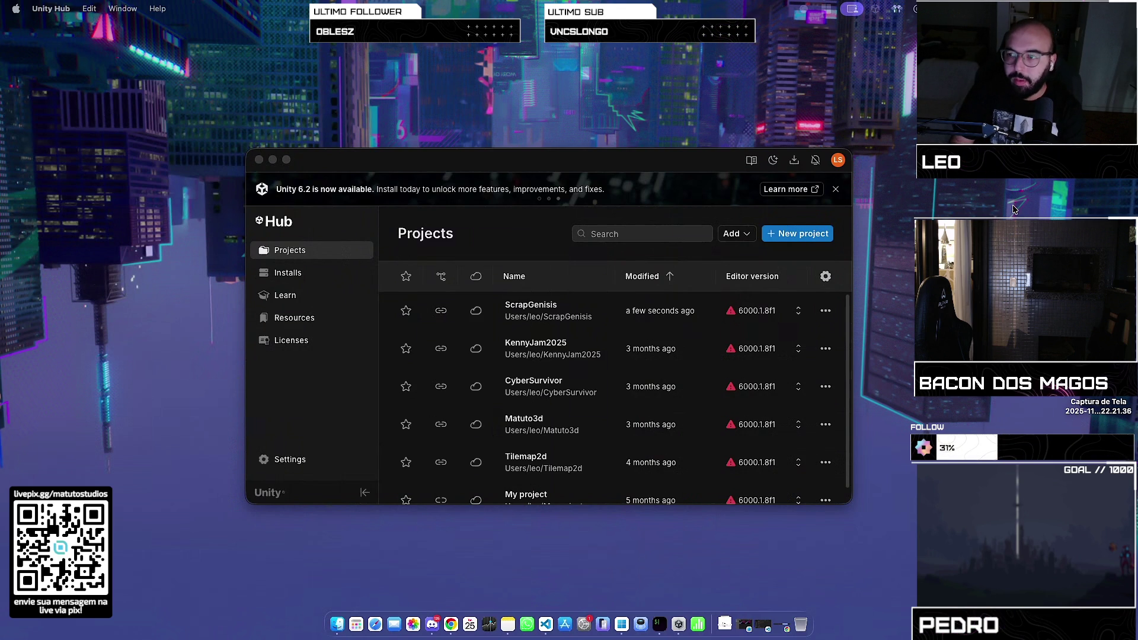
pyautogui.doubleClick(666, 159)
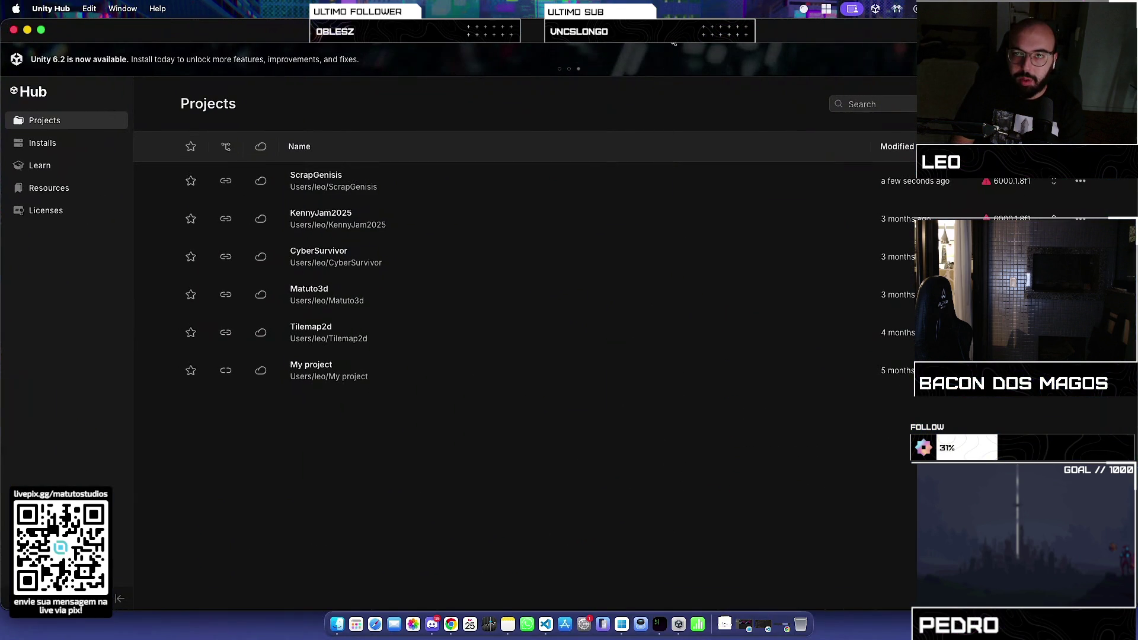
pyautogui.doubleClick(673, 43)
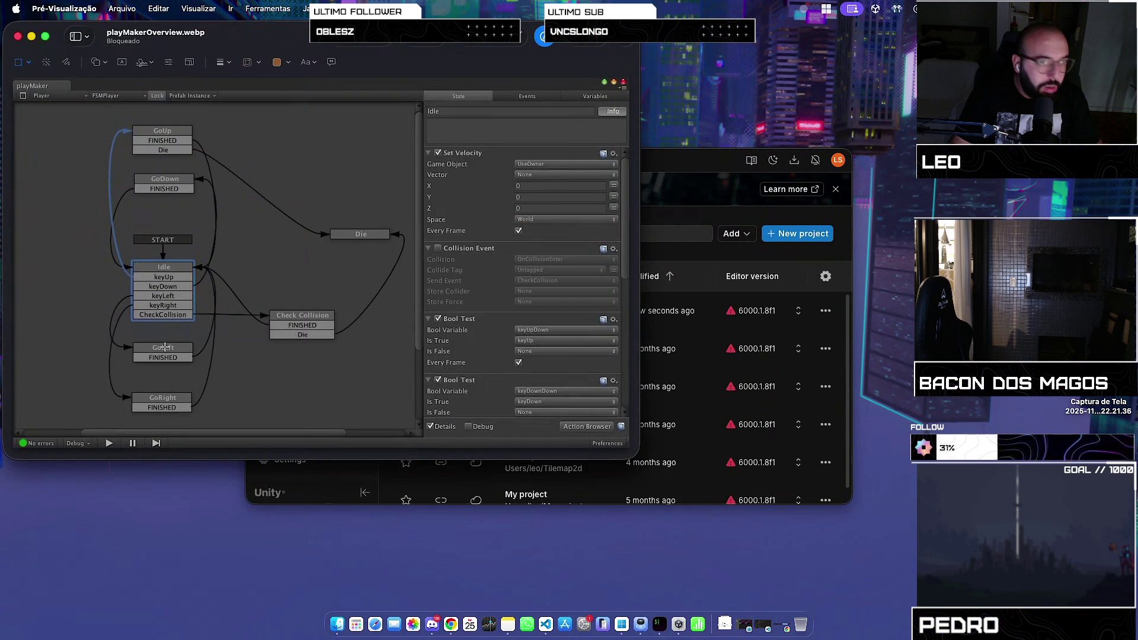
# Close the Preview window showing playMakerOverview.webp
pyautogui.click(19, 39)
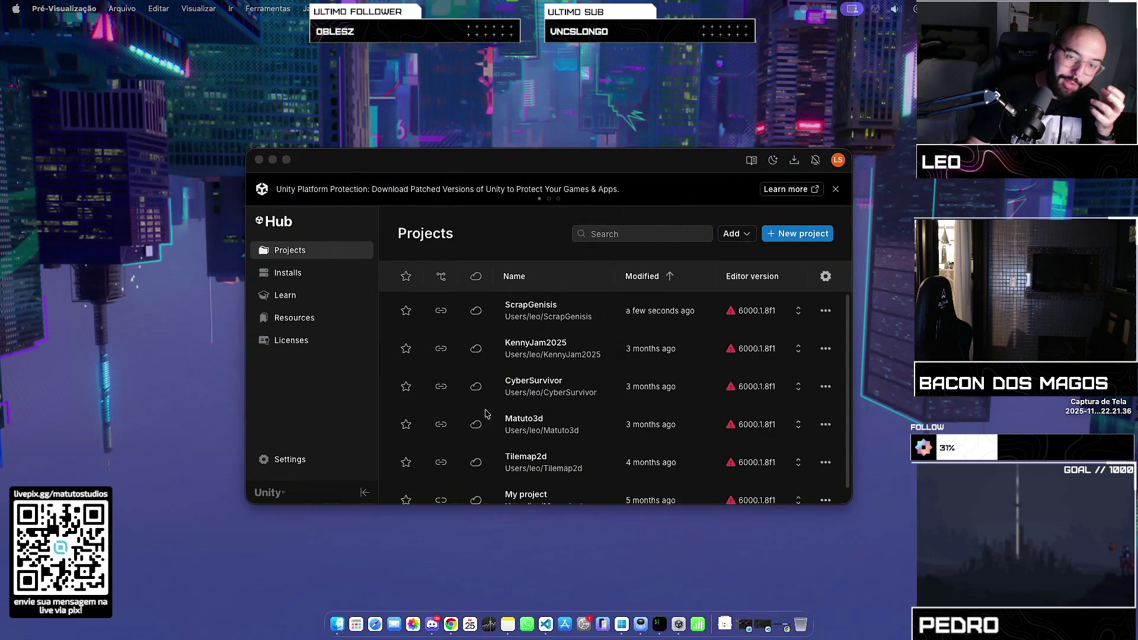
# Launch ScrapGenisis from the Unity Hub Projects list into the Unity 6 editor
pyautogui.click(544, 305)
pyautogui.click(544, 305)
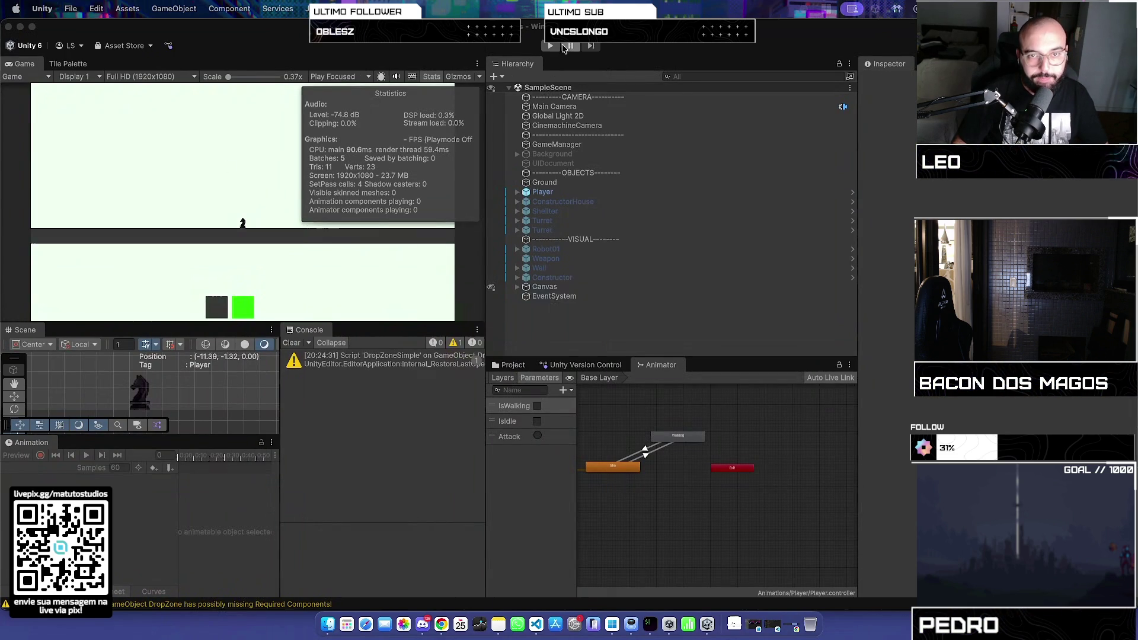
# Play-test SampleScene, walk the player left, then stop play mode
pyautogui.click(550, 46)
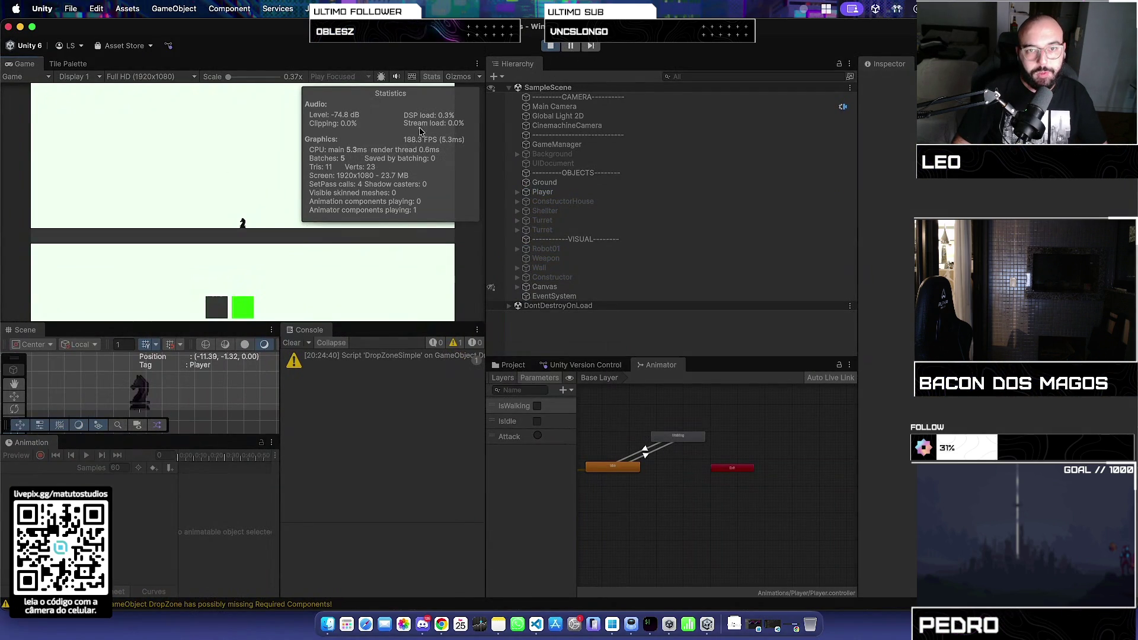
pyautogui.press('a')
pyautogui.press('a')
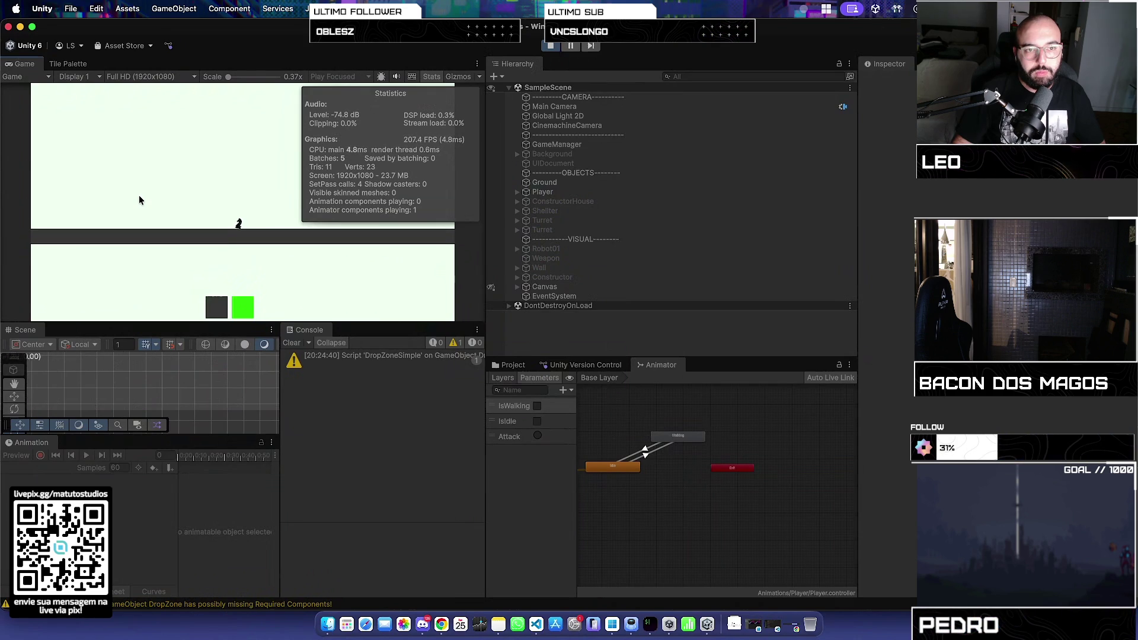
pyautogui.click(549, 47)
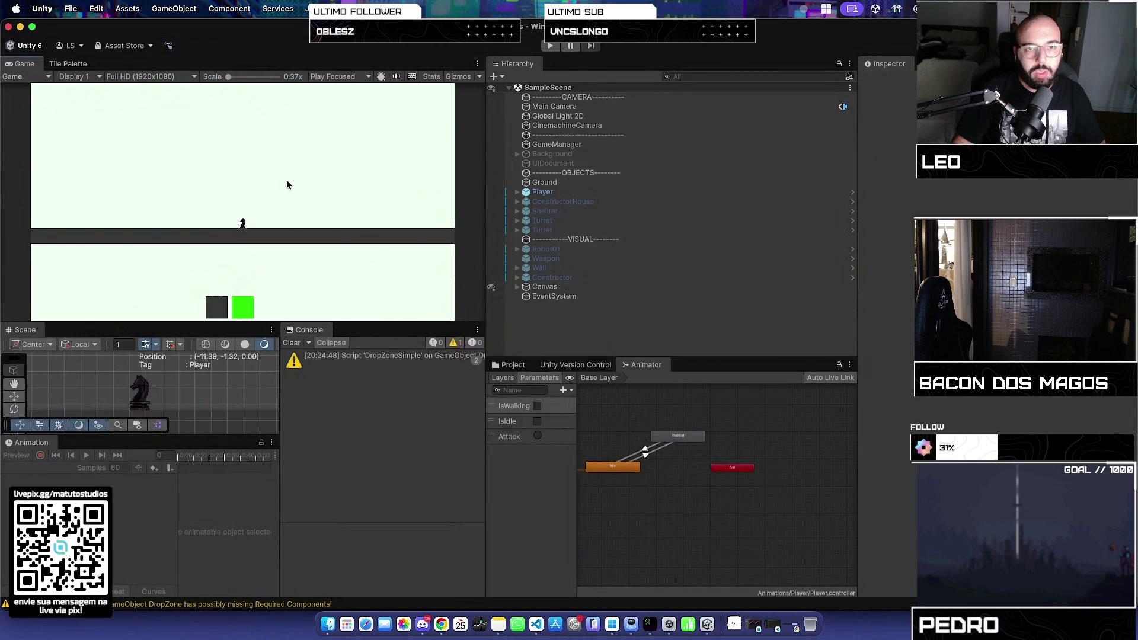